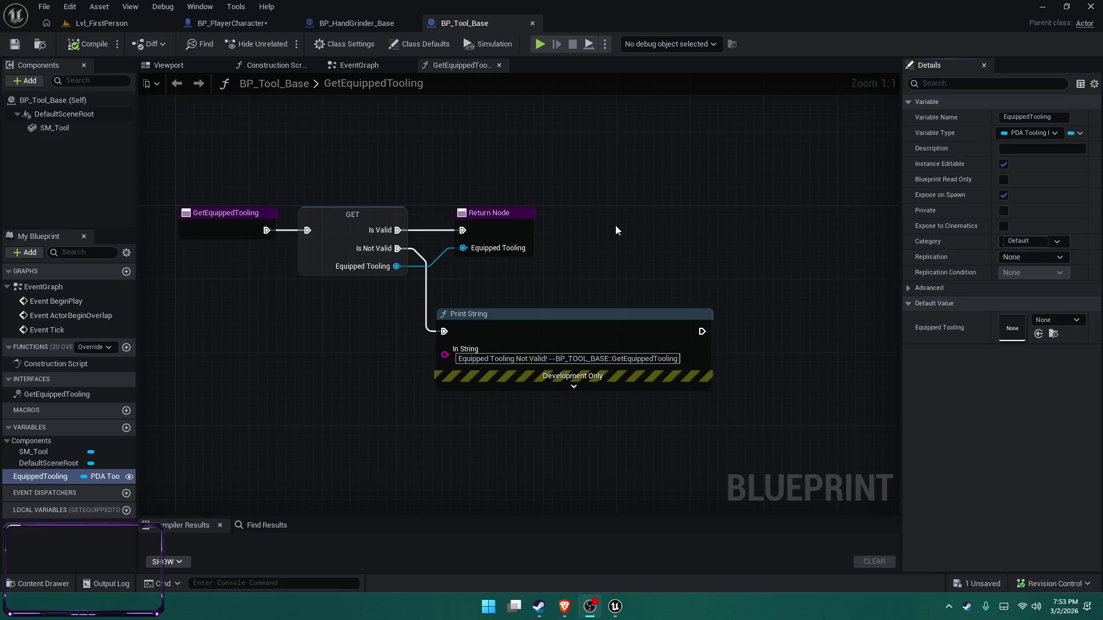
Review BP_Tool_Base's GetEquippedTooling graph alongside the BP_PlayerCharacter and BP_HandGrinder_Base blueprints
right_click(626, 195)
mouse_move(412, 151)
mouse_down()
mouse_move(480, 171)
mouse_move(432, 182)
mouse_move(402, 242)
mouse_up()
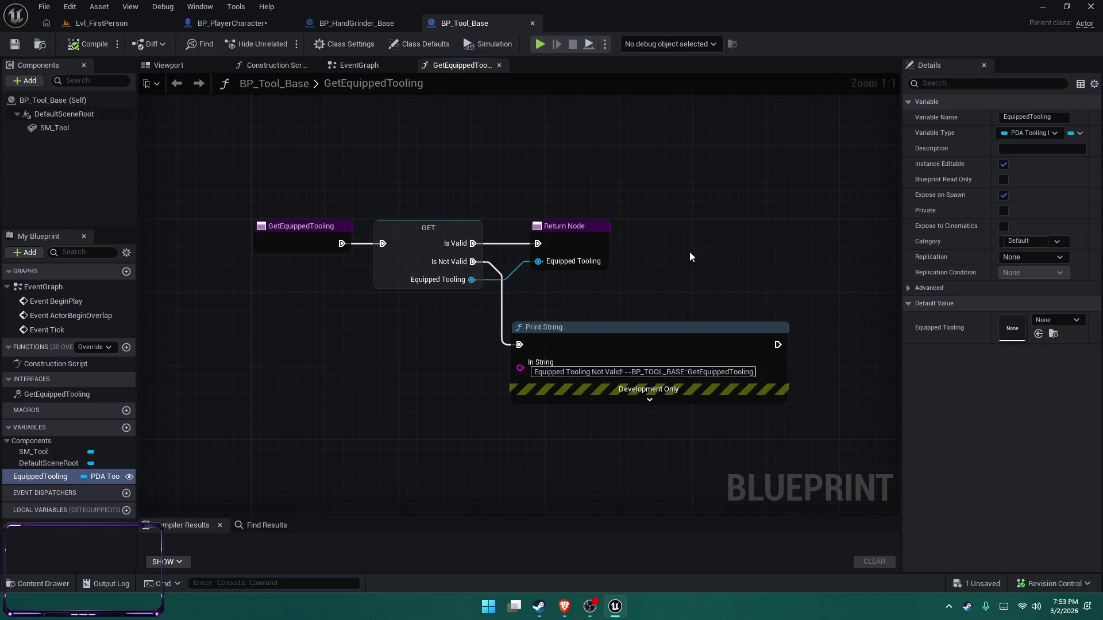
drag(690, 252, 633, 201)
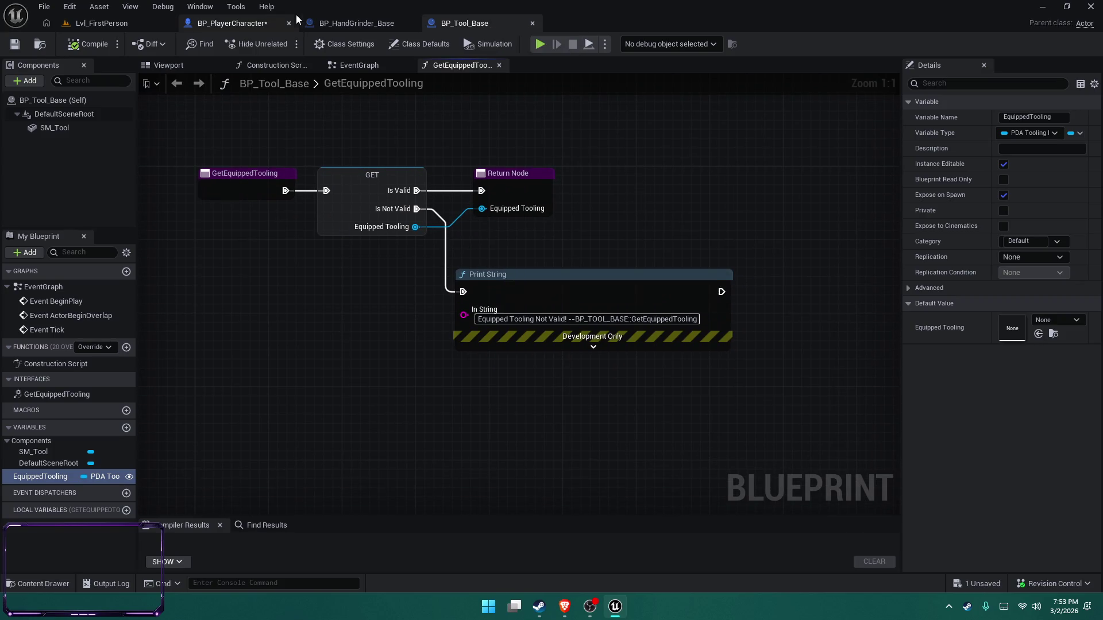
click(236, 24)
mouse_move(499, 423)
mouse_down()
mouse_move(597, 442)
mouse_move(494, 442)
mouse_up()
click(464, 23)
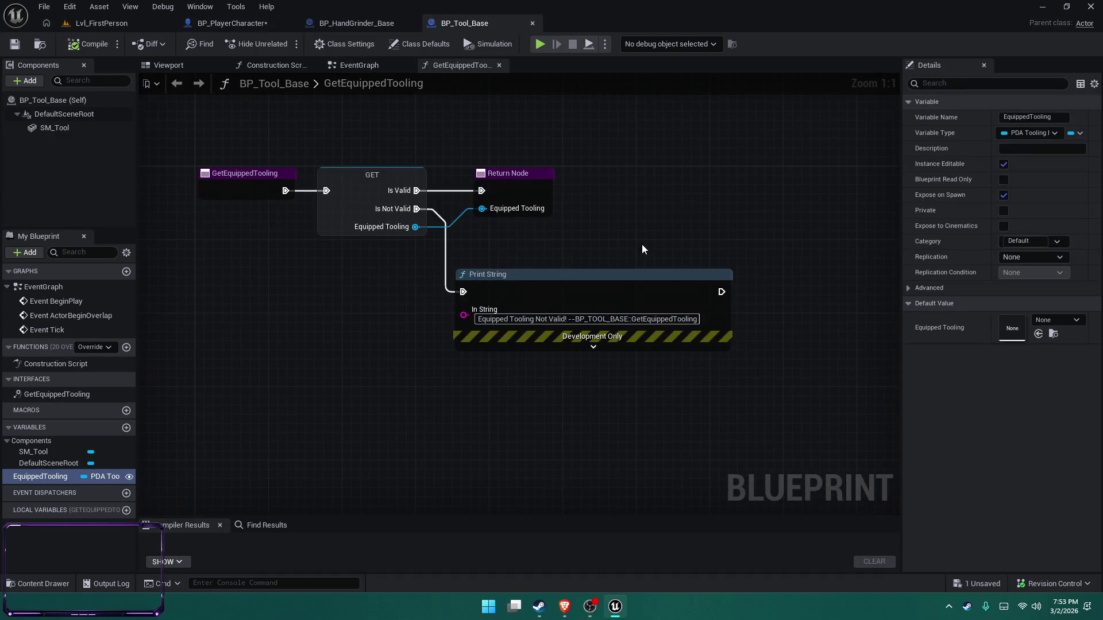
click(342, 24)
click(464, 23)
click(356, 23)
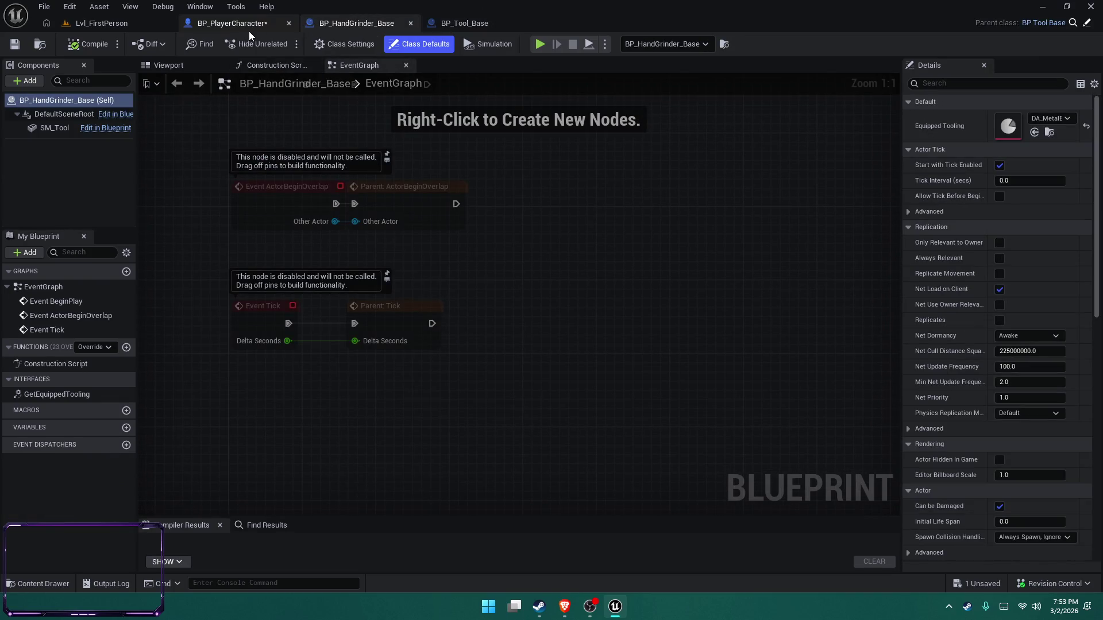
click(232, 23)
Browse the Content Drawer through EquipmentSystem and Tooling to SurfaceSystem's AC_SurfaceInteractor component
key(ctrl+space)
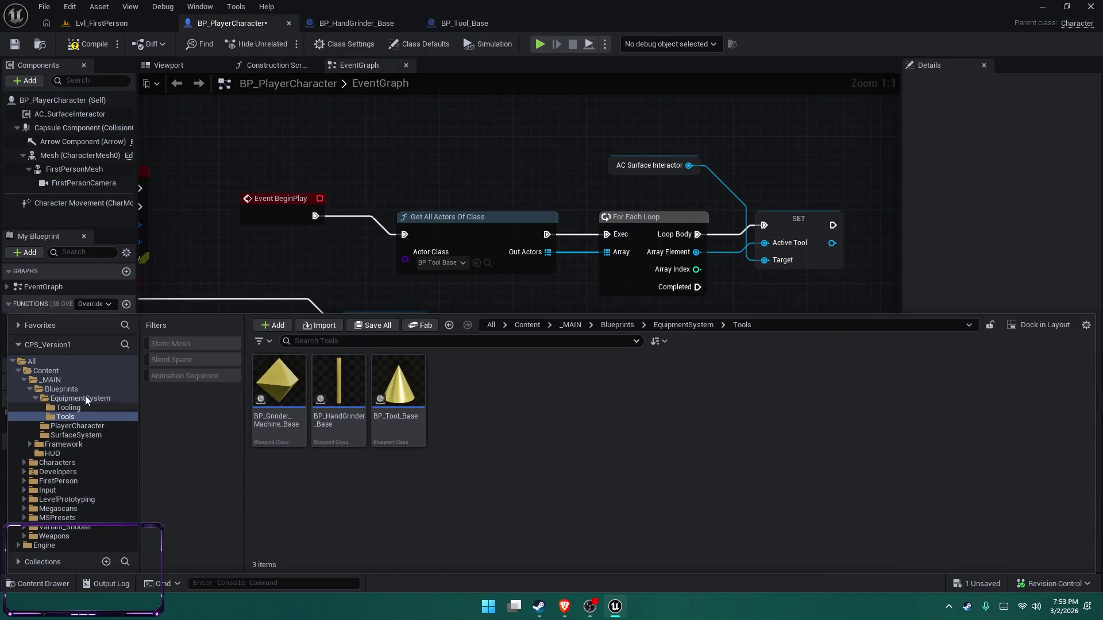
click(85, 397)
double_click(280, 410)
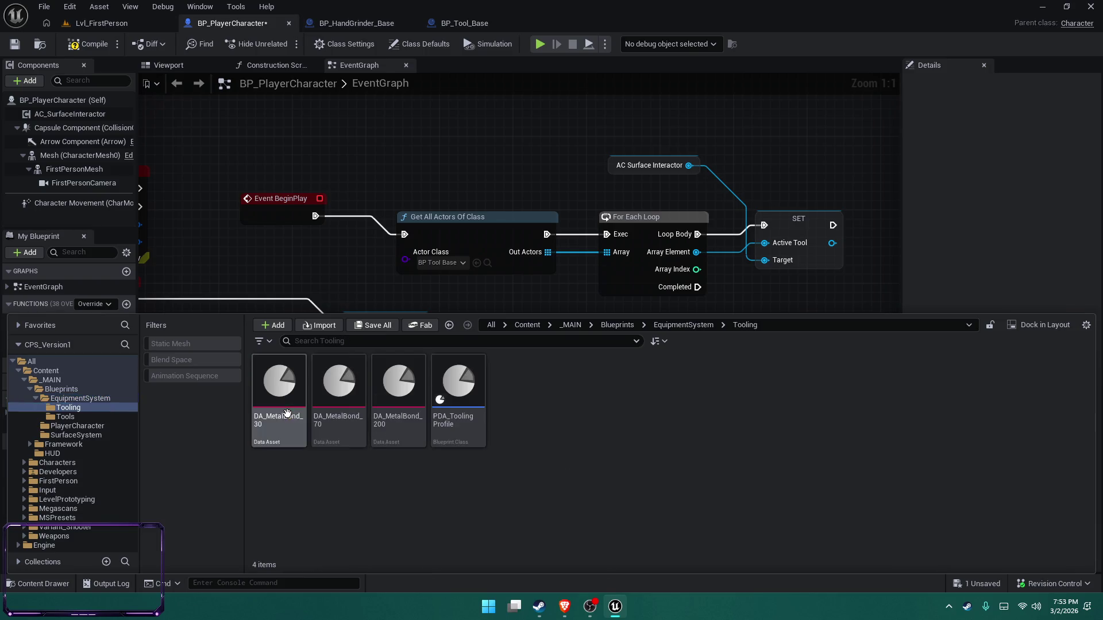
click(98, 435)
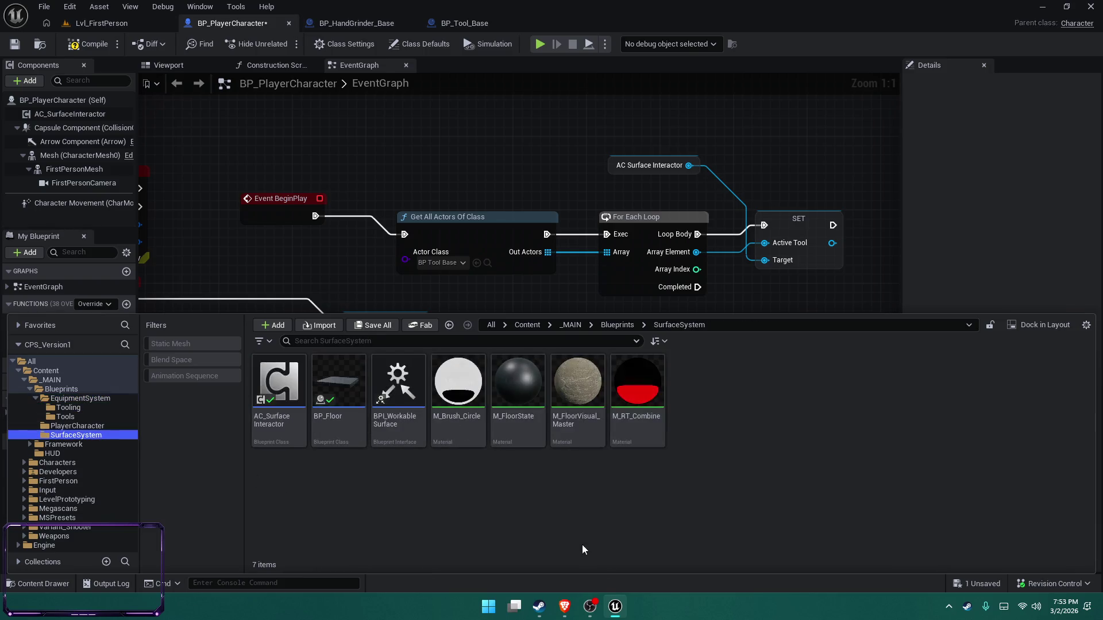
click(289, 436)
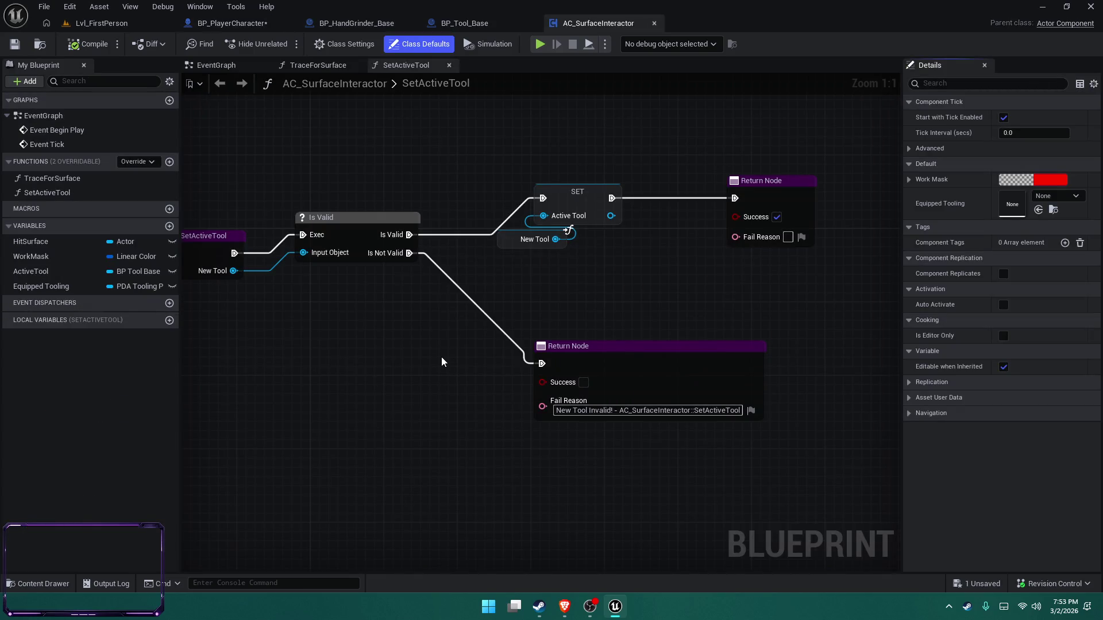
Inspect the SetActiveTool function's properties and the Equipped Tooling variable
mouse_move(447, 412)
mouse_down()
mouse_move(570, 439)
mouse_move(369, 389)
mouse_move(567, 416)
mouse_up()
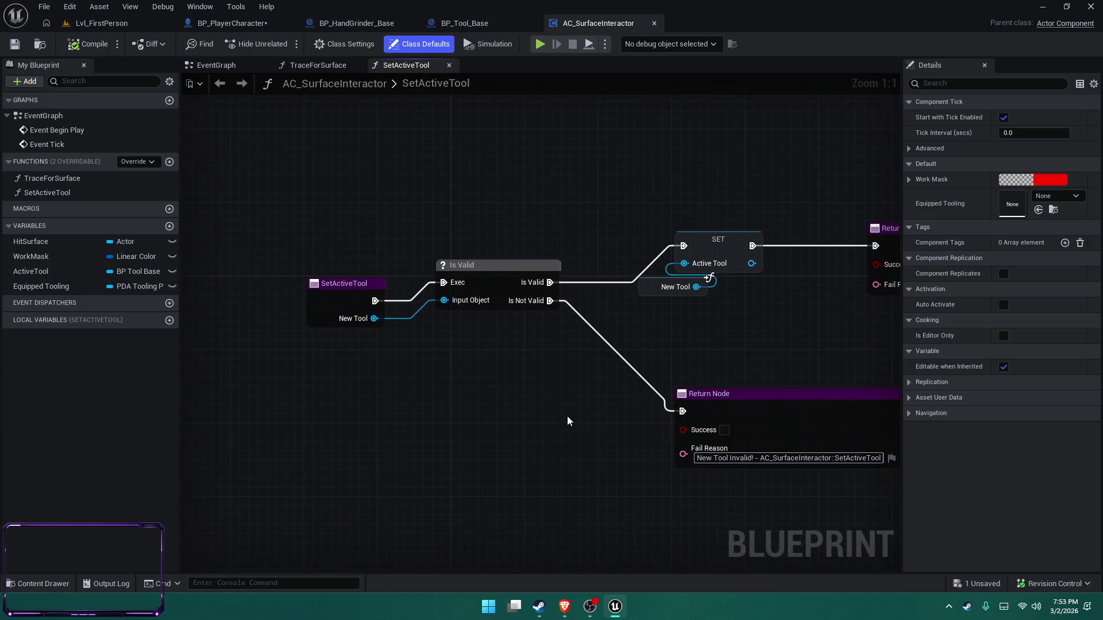
click(299, 66)
click(384, 70)
click(75, 192)
click(549, 174)
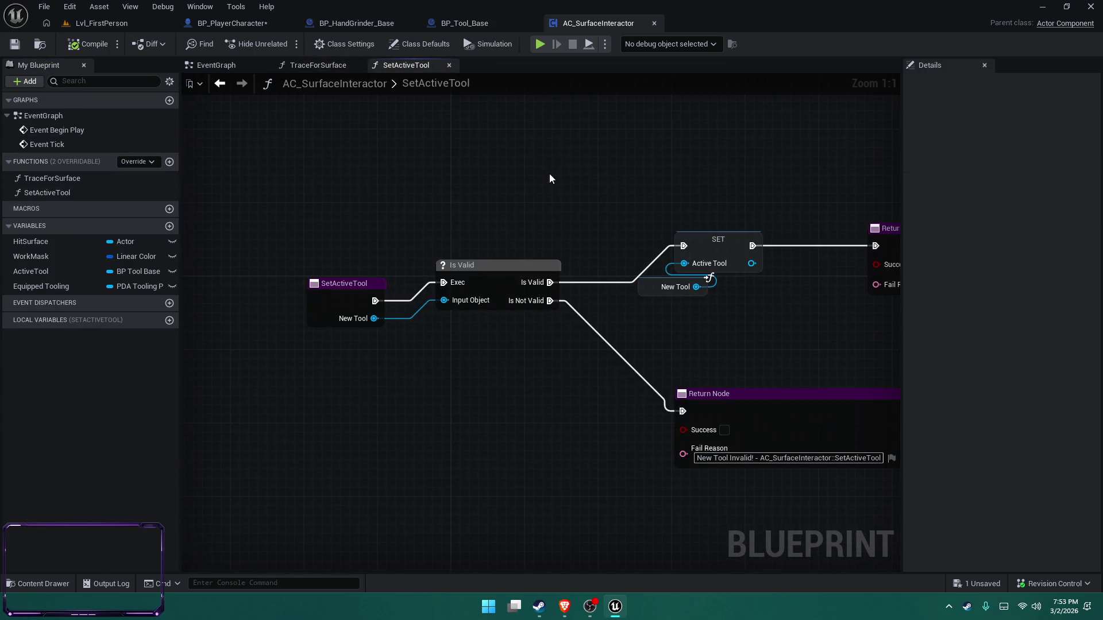
click(49, 286)
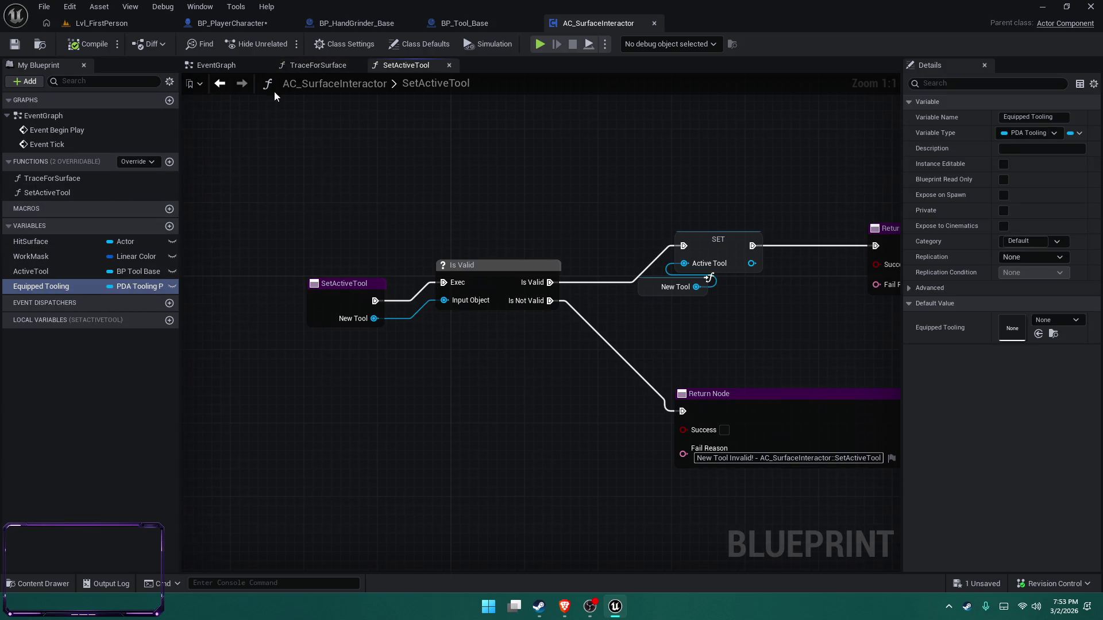
Check TraceForSurface's Active Tool node, then switch to the Lvl_FirstPerson level
click(317, 65)
mouse_move(309, 374)
mouse_down()
mouse_move(387, 357)
mouse_move(752, 368)
mouse_move(557, 352)
mouse_move(879, 346)
mouse_move(812, 352)
mouse_up()
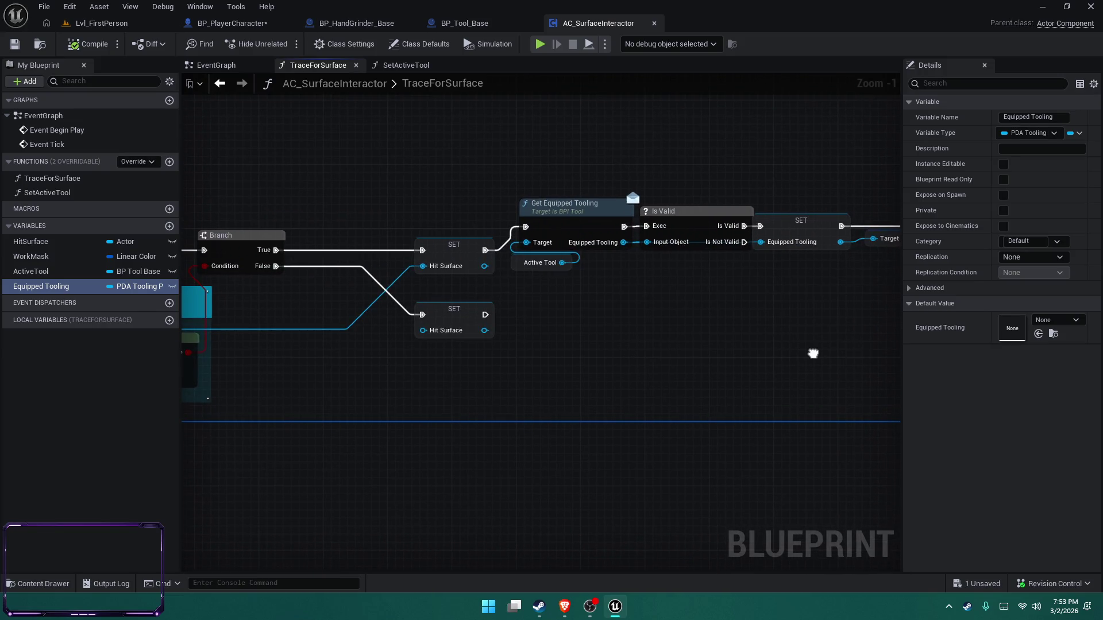
click(523, 269)
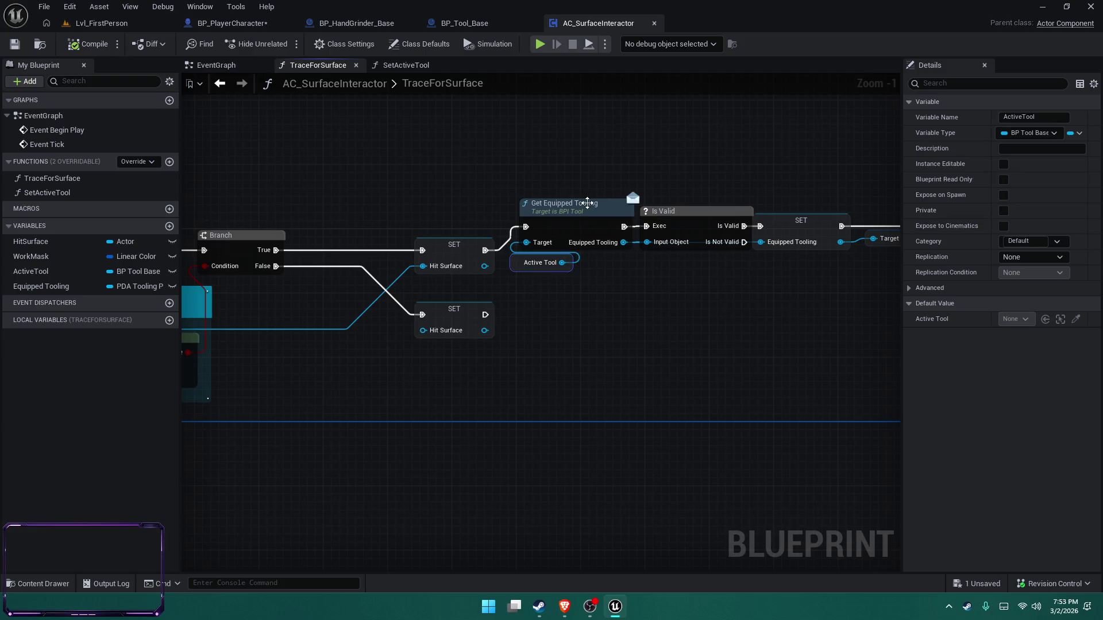
click(588, 154)
scroll(732, 288, down, 2)
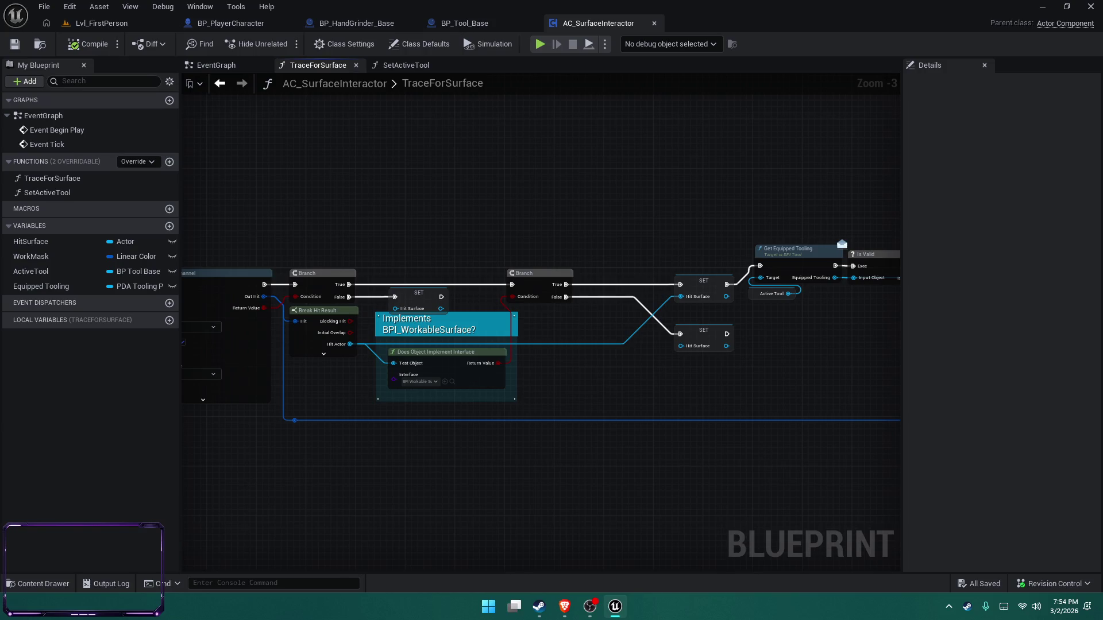
click(97, 23)
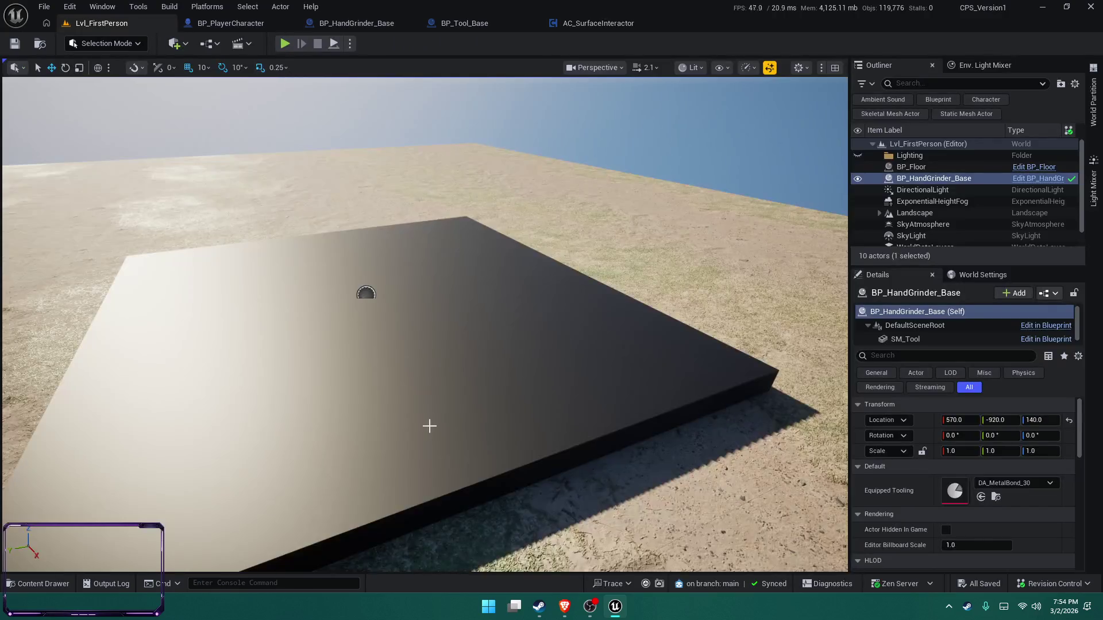
Select the DirectionalLight and rotate it downward into a low sunset sun
key(f)
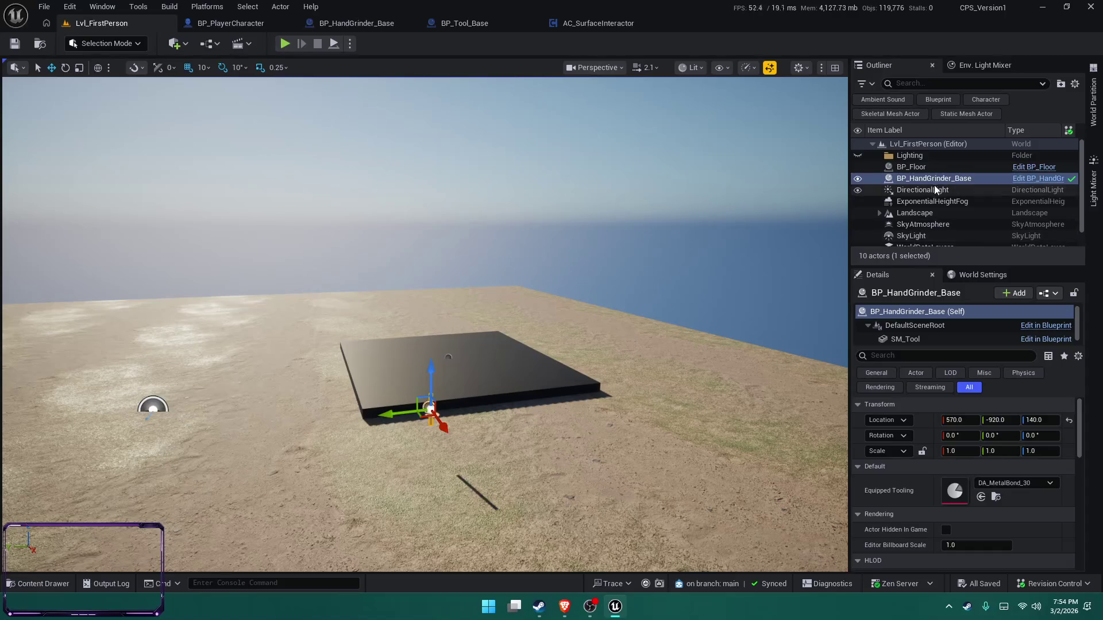
scroll(930, 215, down, 2)
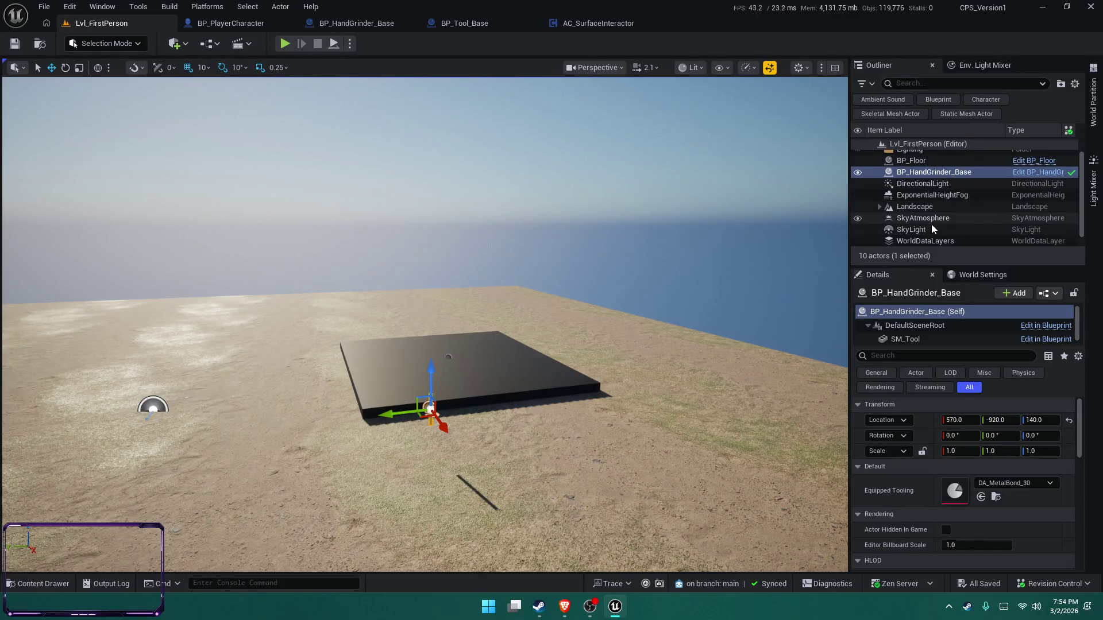
scroll(937, 226, down, 1)
click(945, 172)
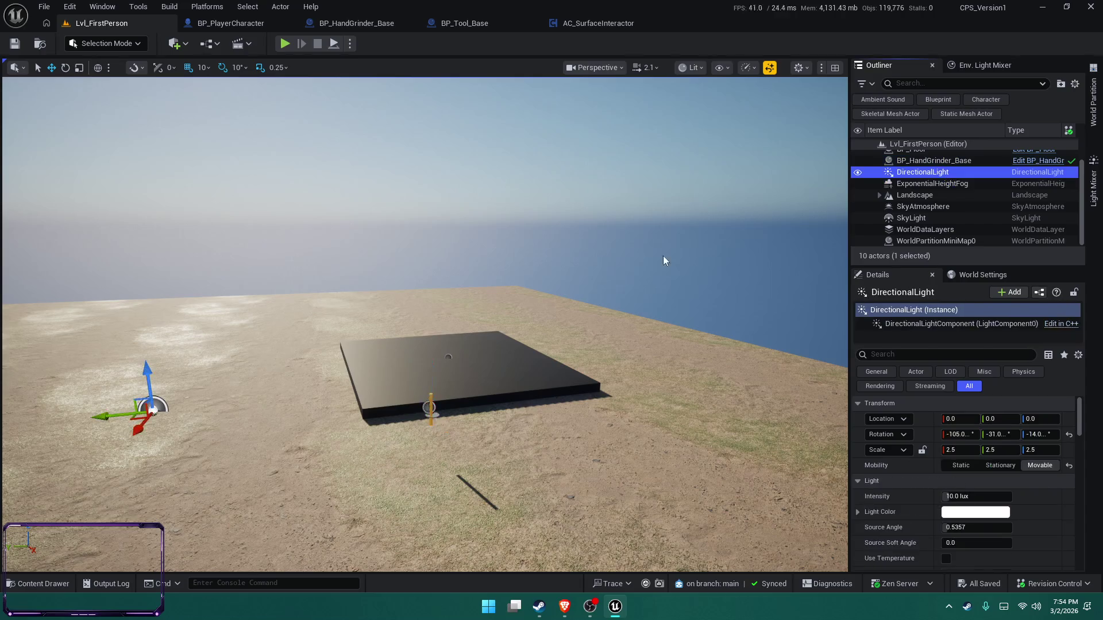
key(f)
key(e)
mouse_move(336, 319)
mouse_down()
mouse_move(341, 298)
mouse_move(325, 322)
mouse_move(321, 368)
mouse_up()
Frame and orbit around the landscape and platform, then return to the TraceForSurface graph
click(505, 460)
key(f)
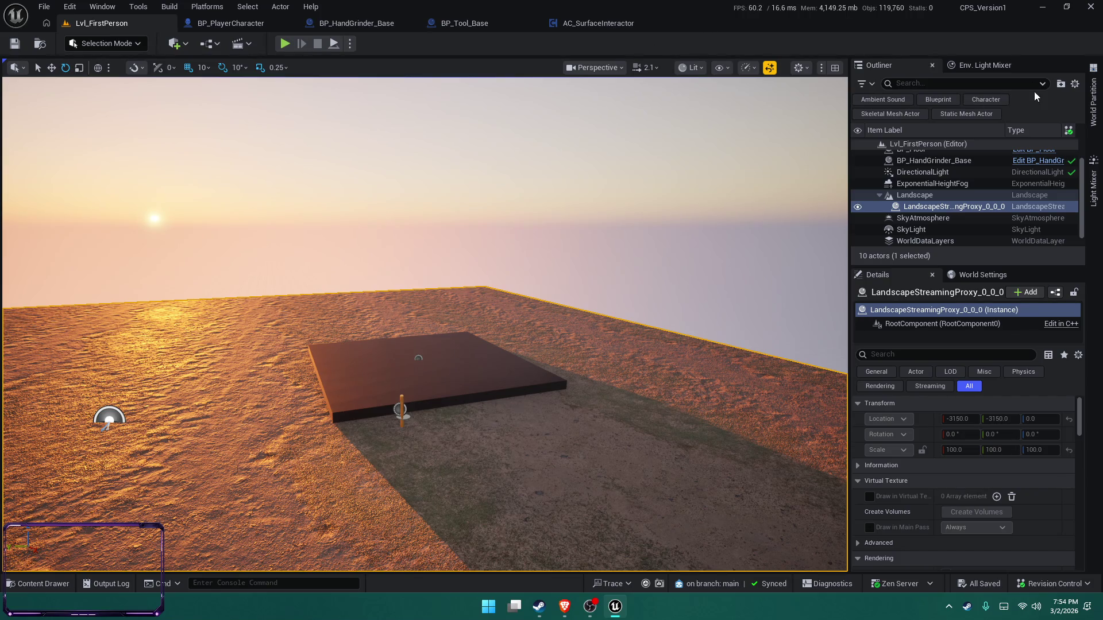
drag(492, 312, 445, 320)
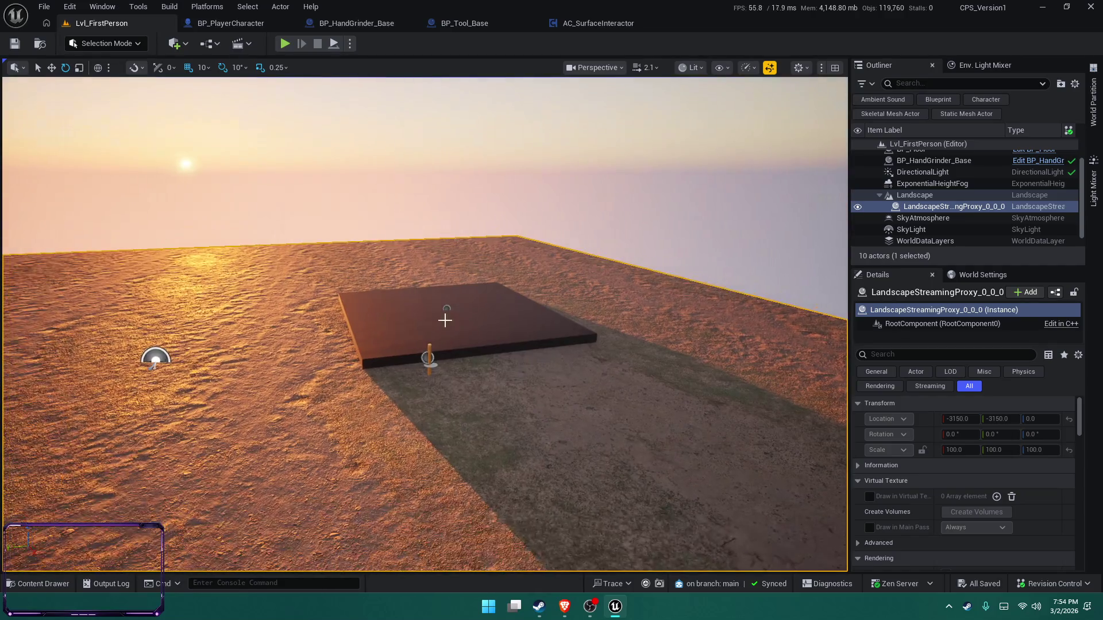
drag(517, 414, 186, 559)
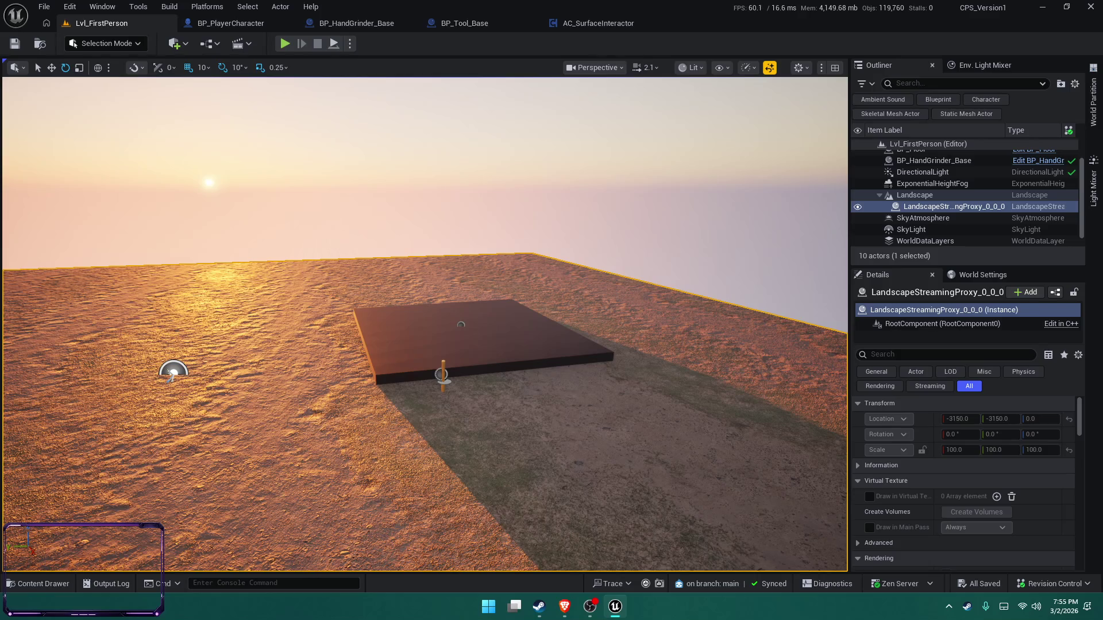
click(564, 606)
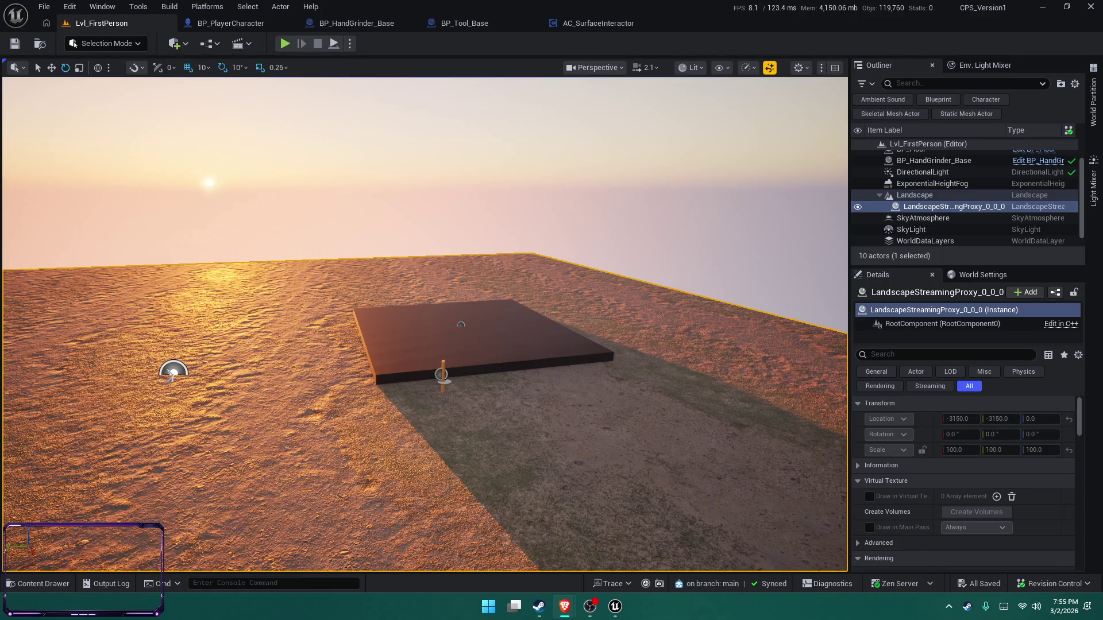
click(598, 23)
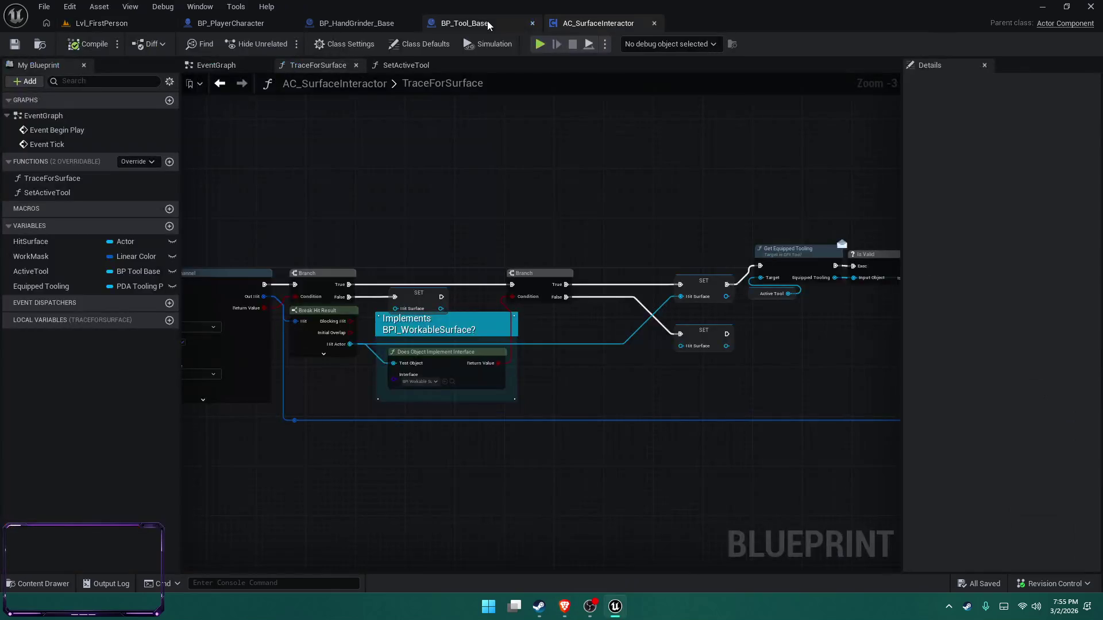
Bring the Get Equipped Tooling, Is Valid and Branch nodes into view, then open the Content Drawer
mouse_move(306, 194)
mouse_down()
mouse_move(317, 204)
mouse_move(288, 208)
mouse_up()
key(alt+Tab)
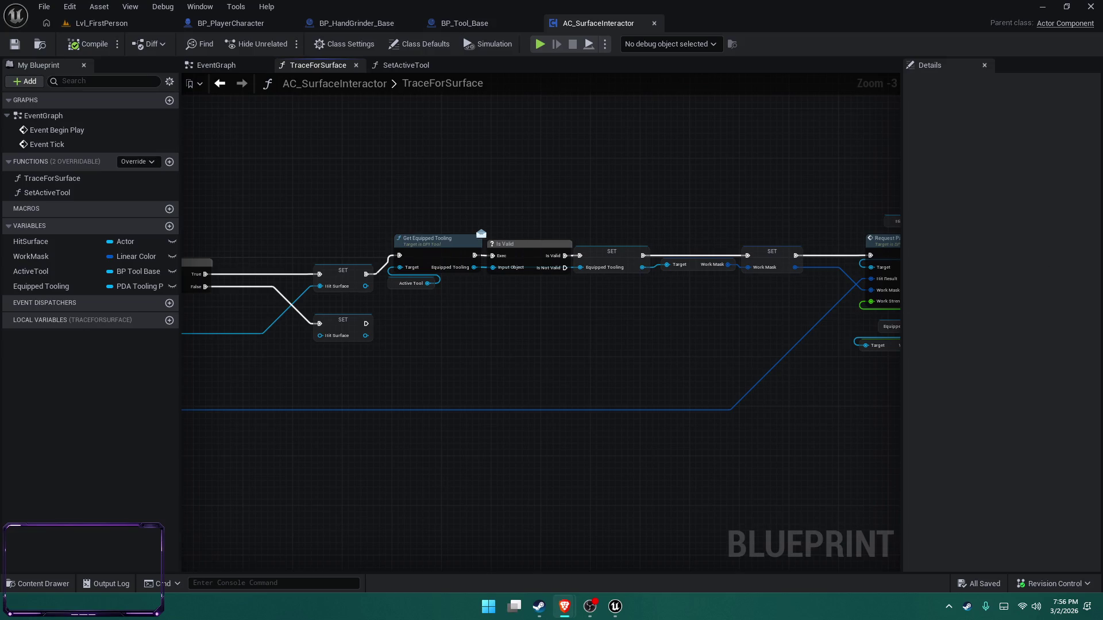
drag(364, 447, 475, 423)
key(ctrl+space)
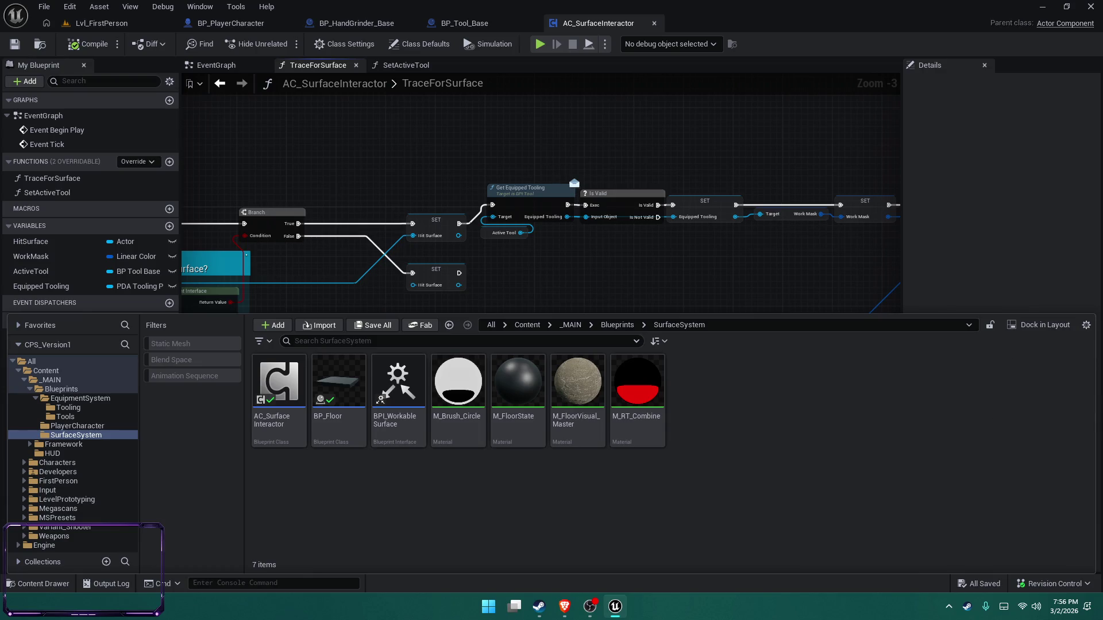
In EquipmentSystem, create an Actor Component Blueprint Class named AC_Equipment
key(alt+Tab)
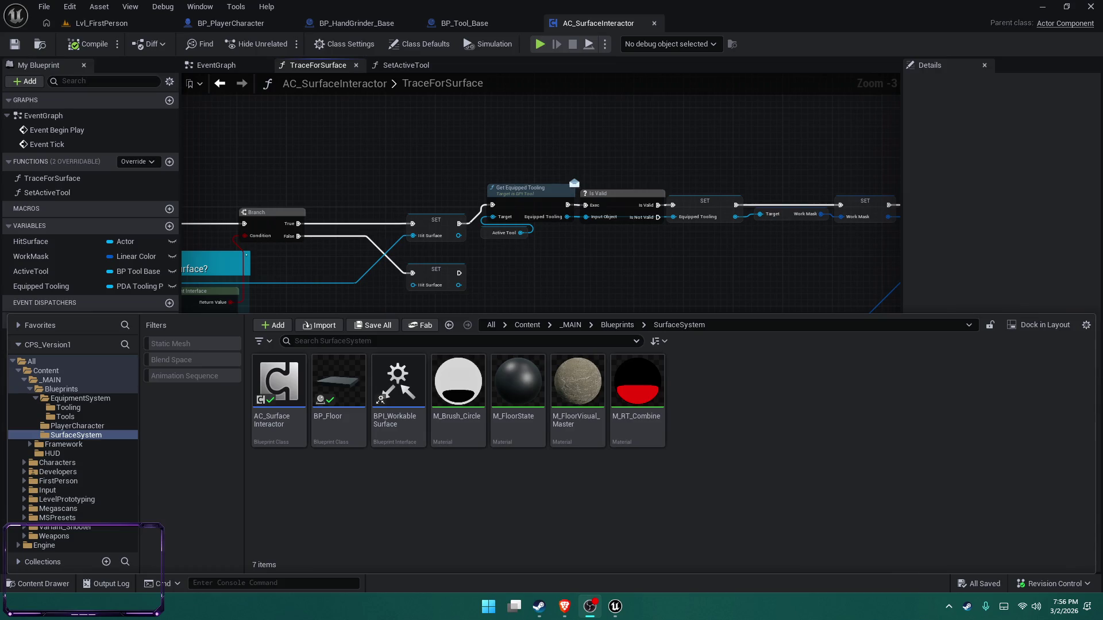
key(alt+Tab)
key(alt+Tab)
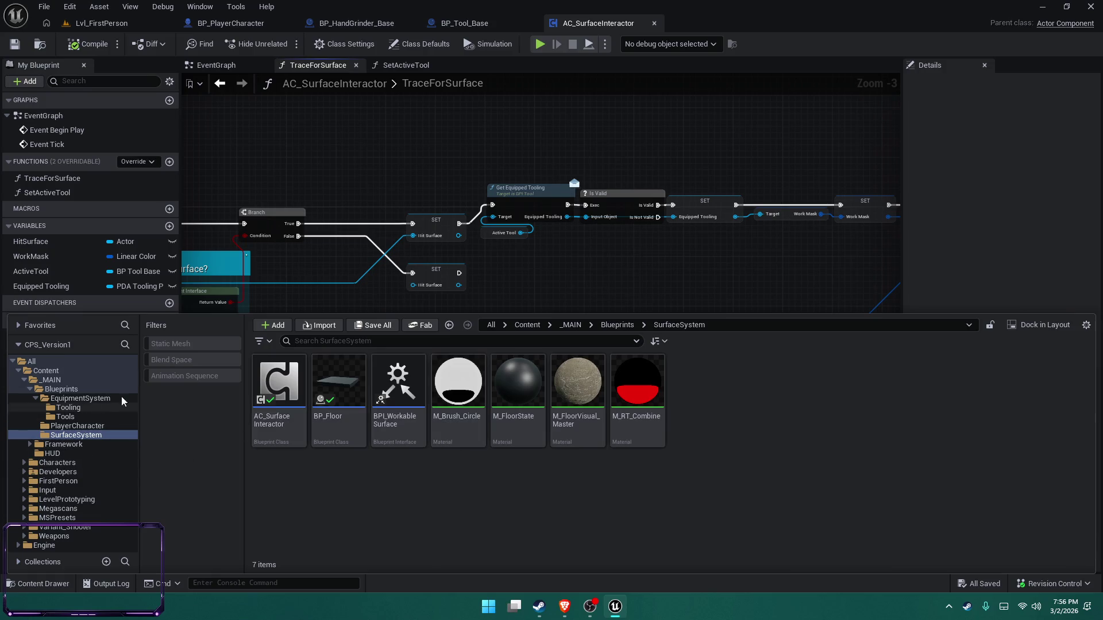
click(80, 398)
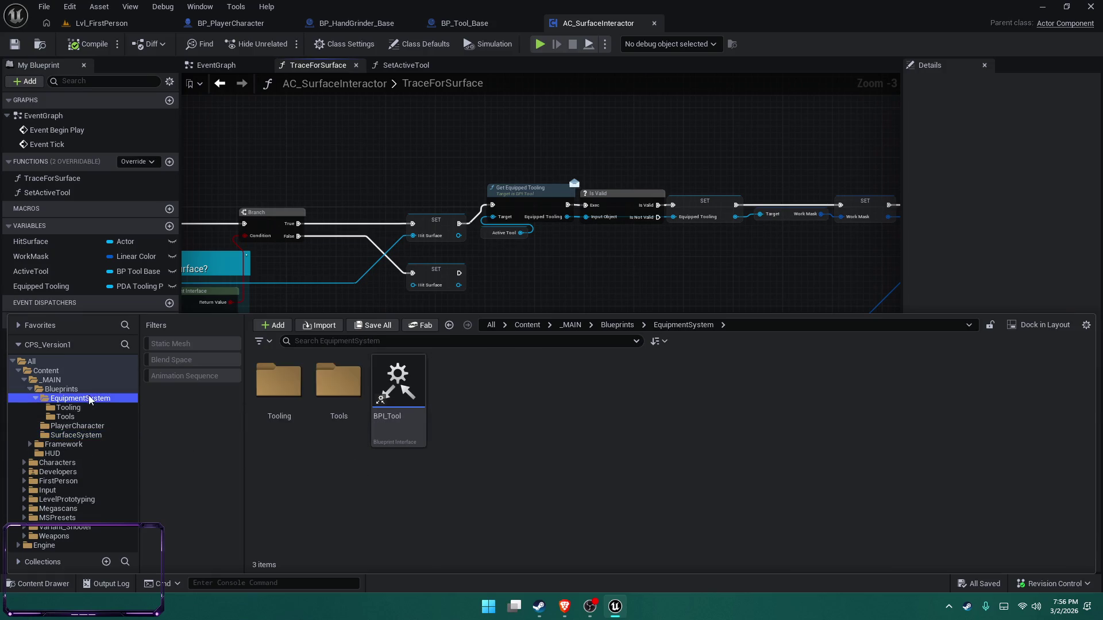
right_click(496, 432)
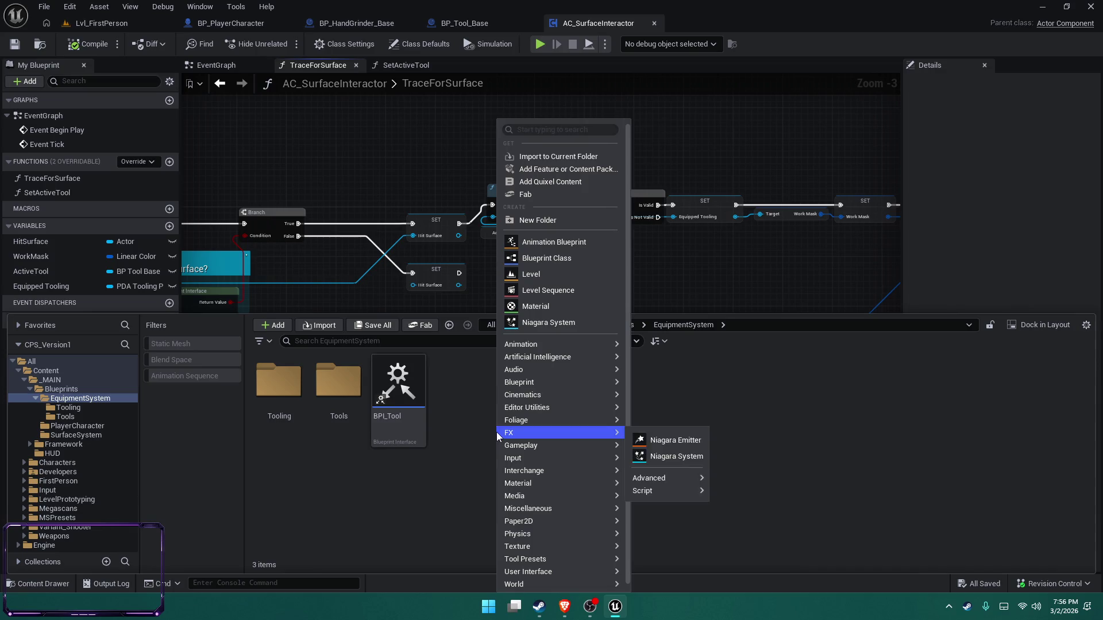
click(569, 259)
click(432, 315)
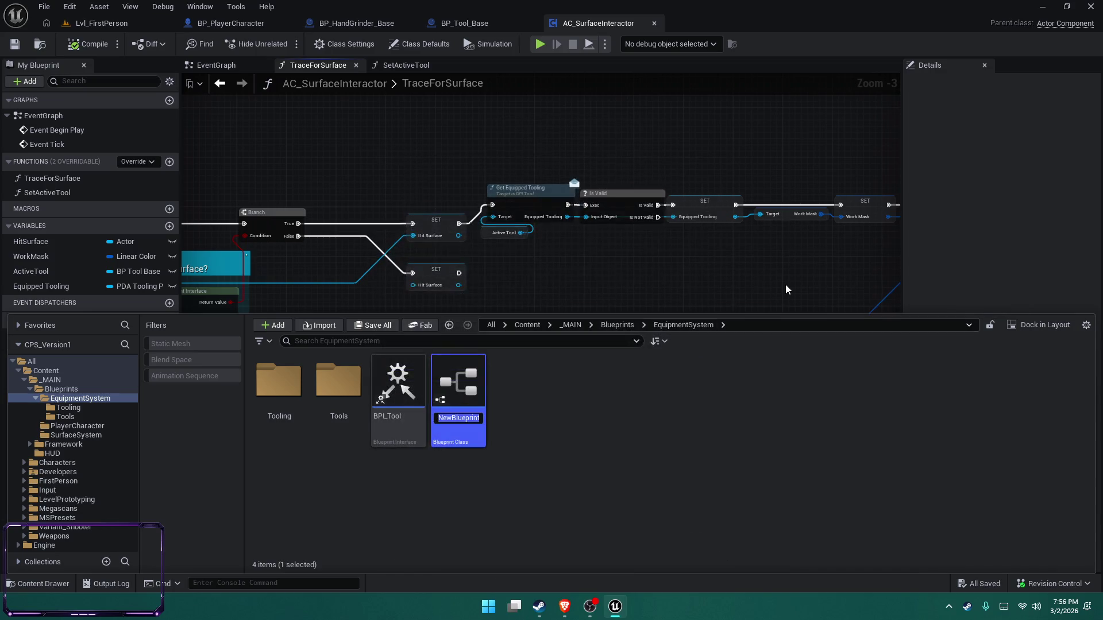
text(AC_Equipment)
key(Return)
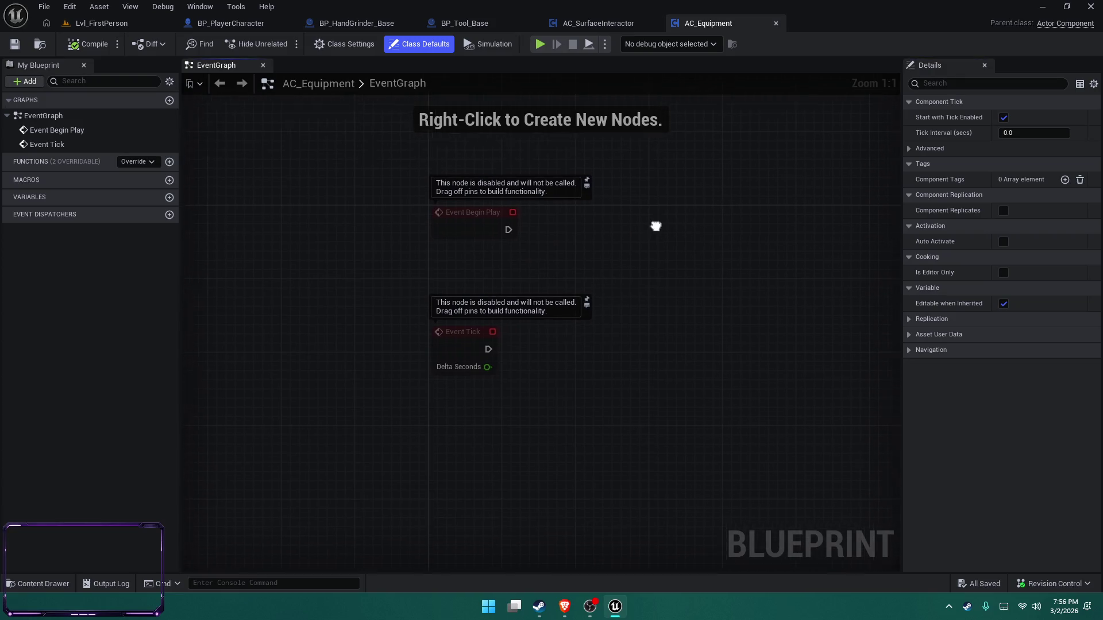
Add an EquipTooling function with an input parameter named ToolingProfile
click(169, 162)
text(EquipTooling)
key(Return)
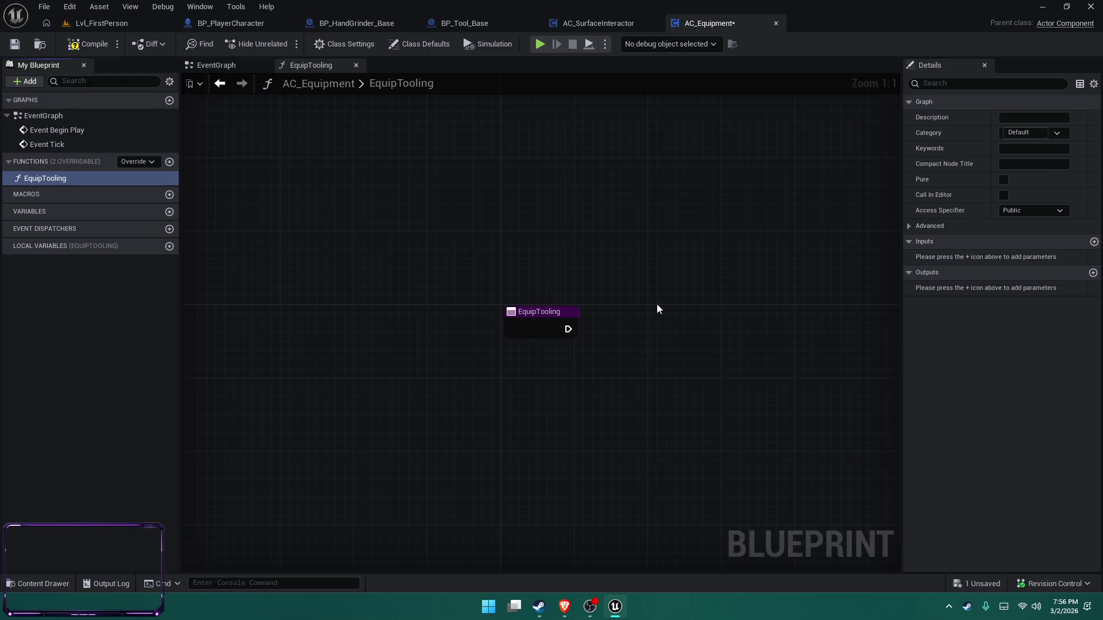
click(1094, 242)
click(974, 253)
text(ToolingProfile)
key(Return)
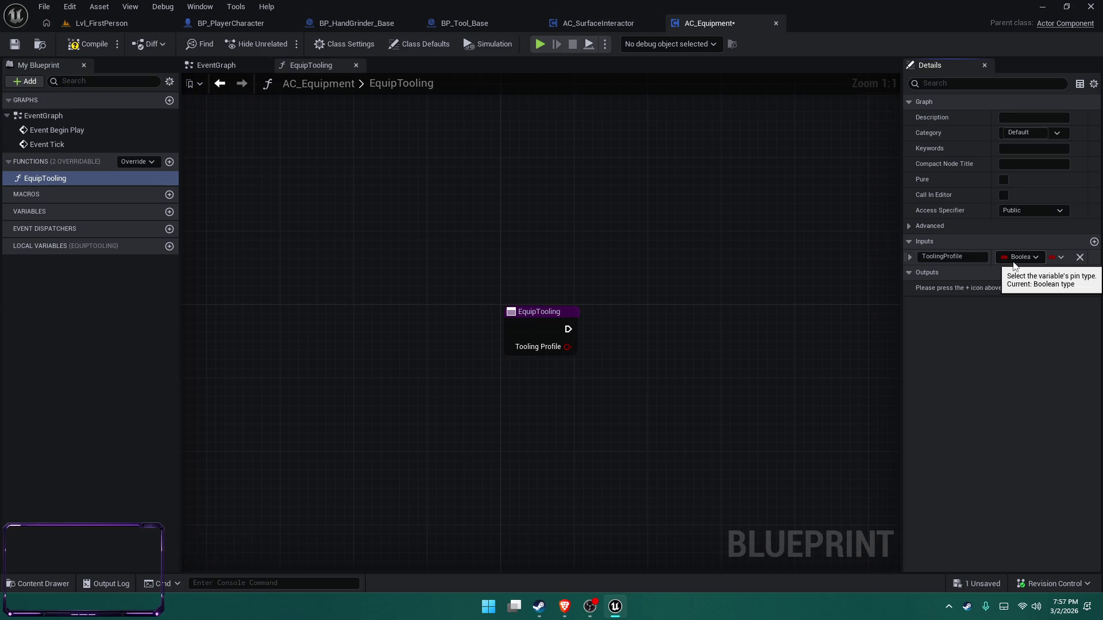
Rename the function's input to New Tooling
click(1015, 264)
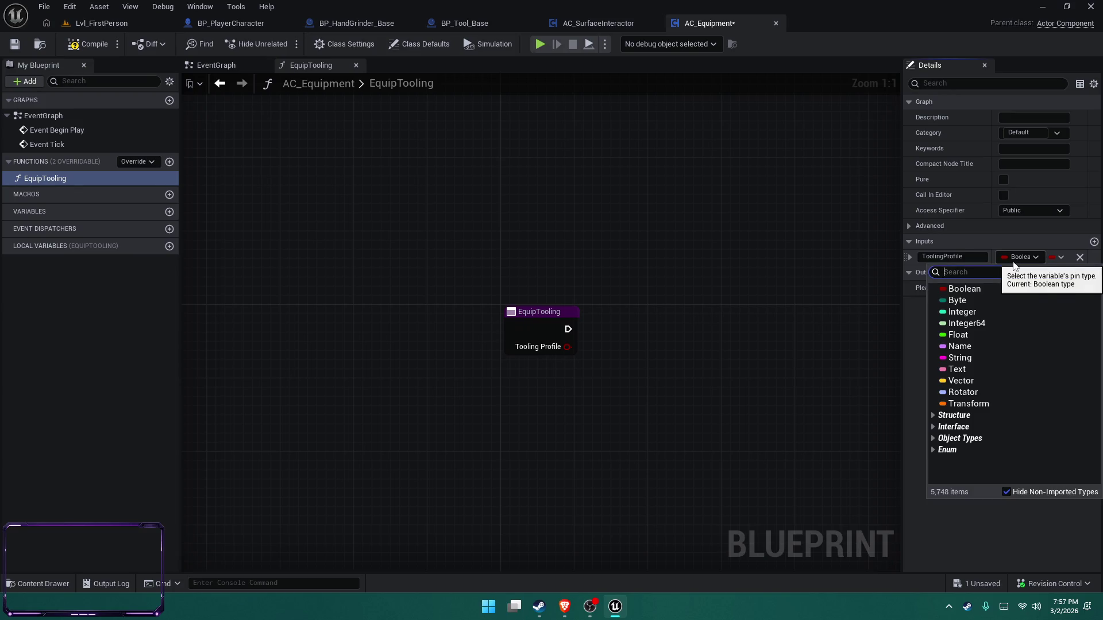
click(977, 251)
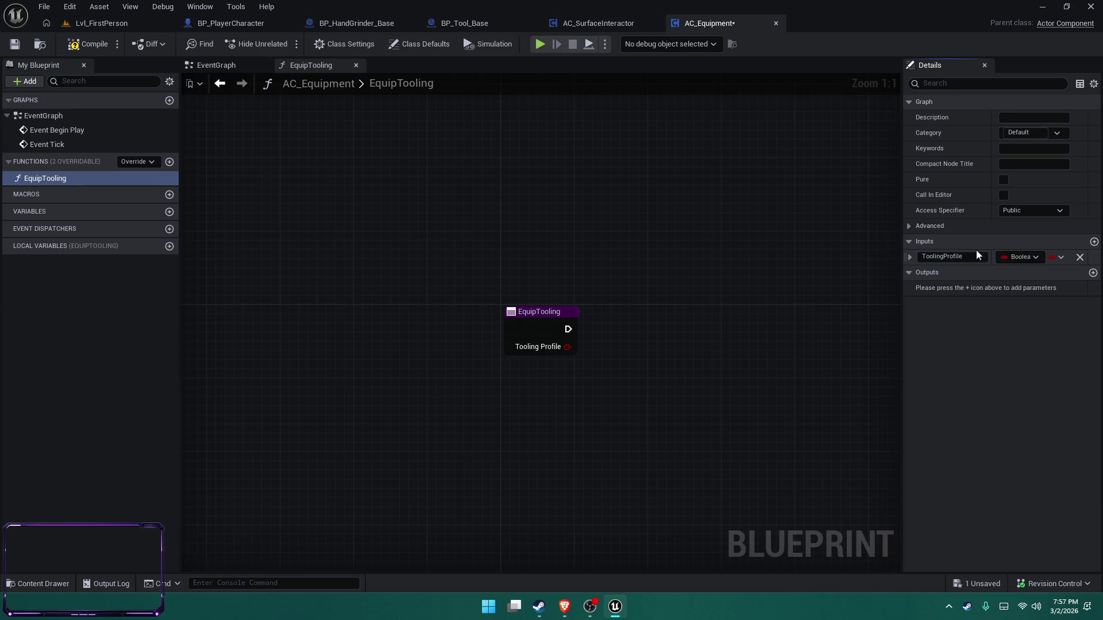
click(966, 253)
text(New Tooling)
key(Return)
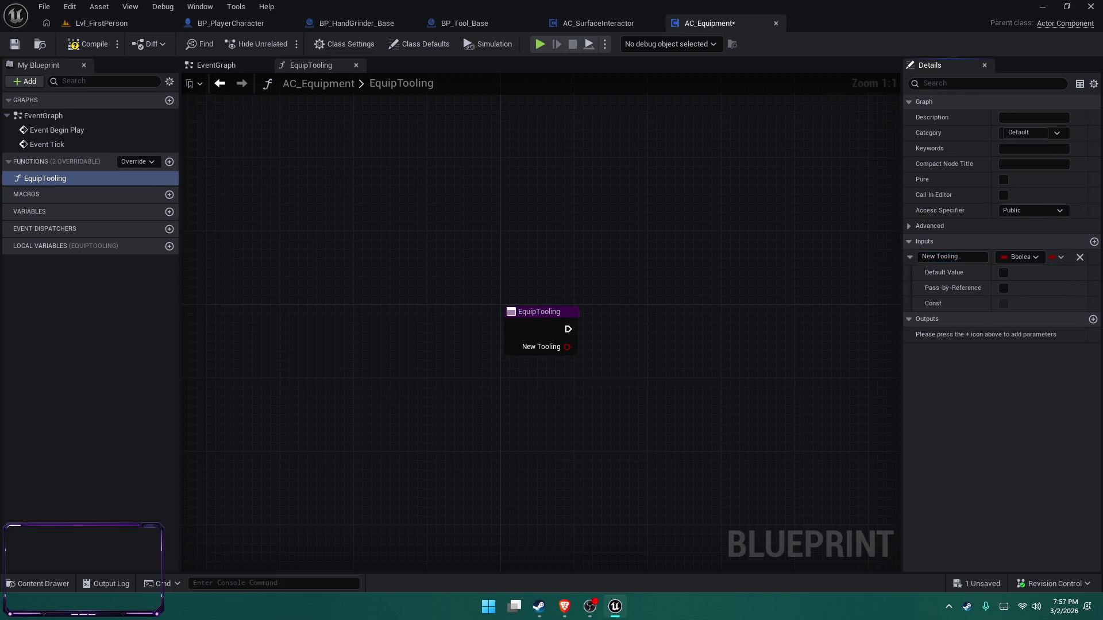
Make New Tooling a PDA Tooling Profile object reference and save AC_Equipment
click(1025, 257)
text(pda_tooling)
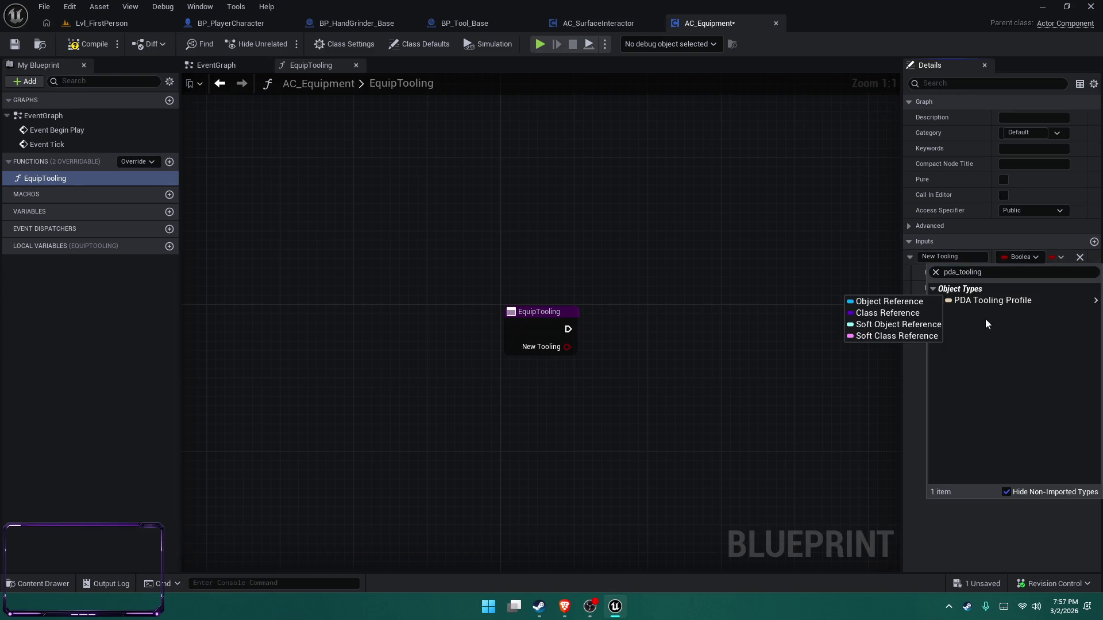
click(992, 301)
key(ctrl+s)
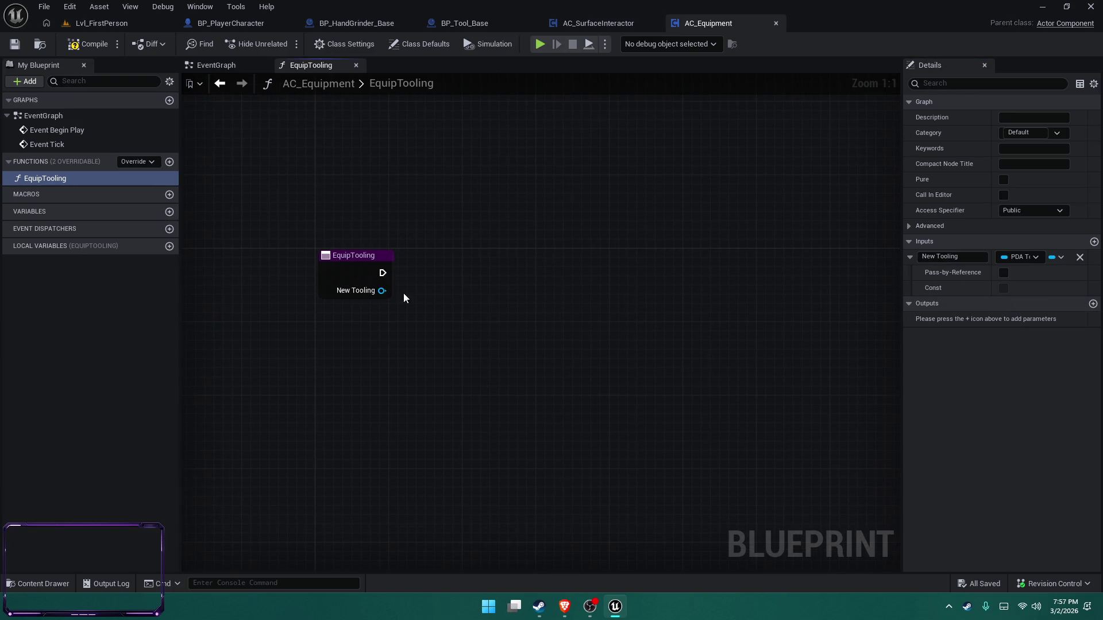
drag(382, 290, 418, 315)
Wire an Is Valid macro to New Tooling, straighten it, save, and add a new variable
text(is valid)
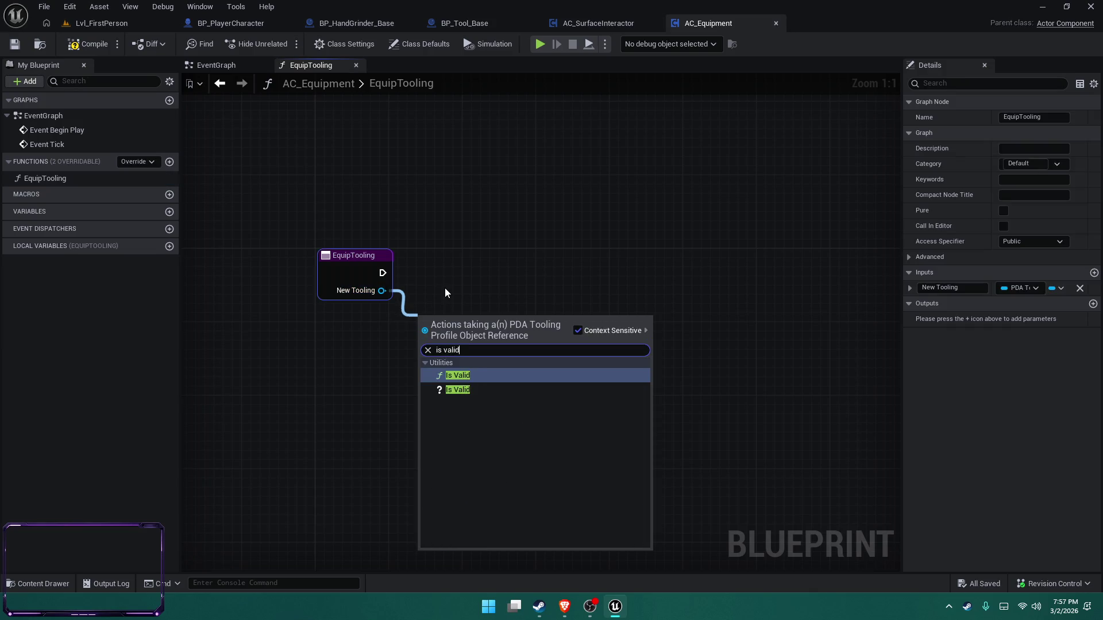
key(Down)
key(Return)
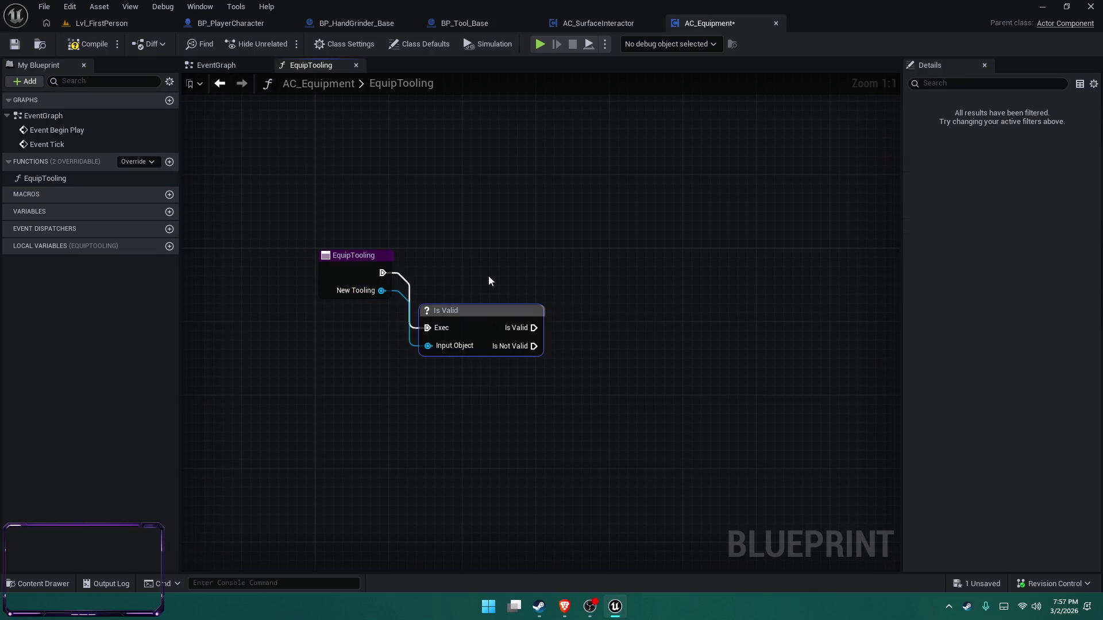
key(q)
mouse_move(331, 202)
mouse_down()
mouse_move(442, 197)
mouse_move(414, 185)
mouse_up()
key(ctrl+s)
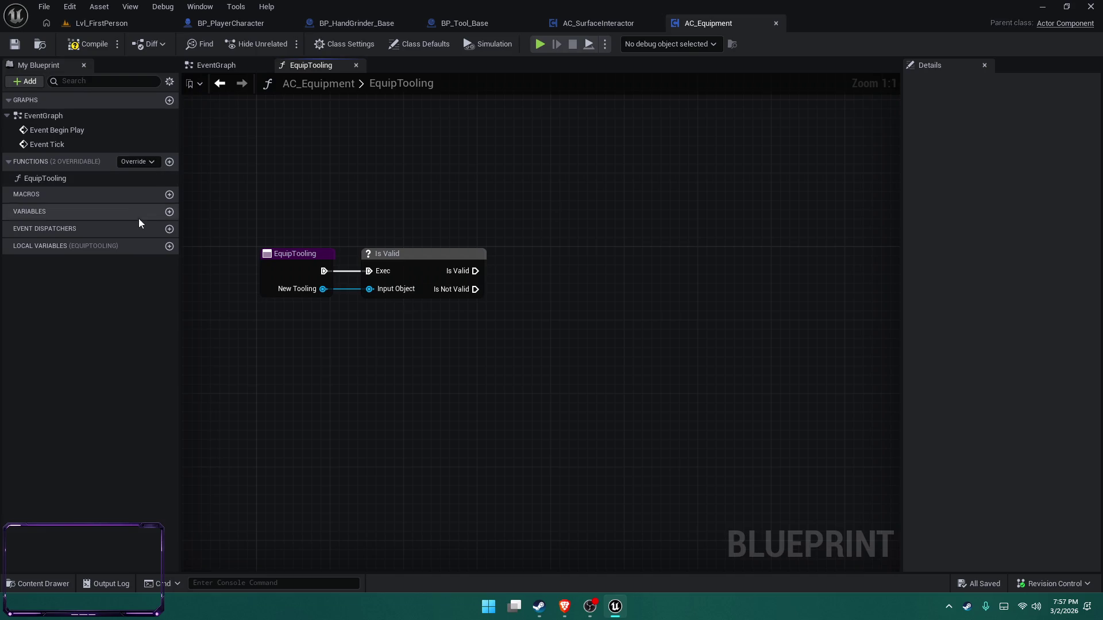
click(169, 212)
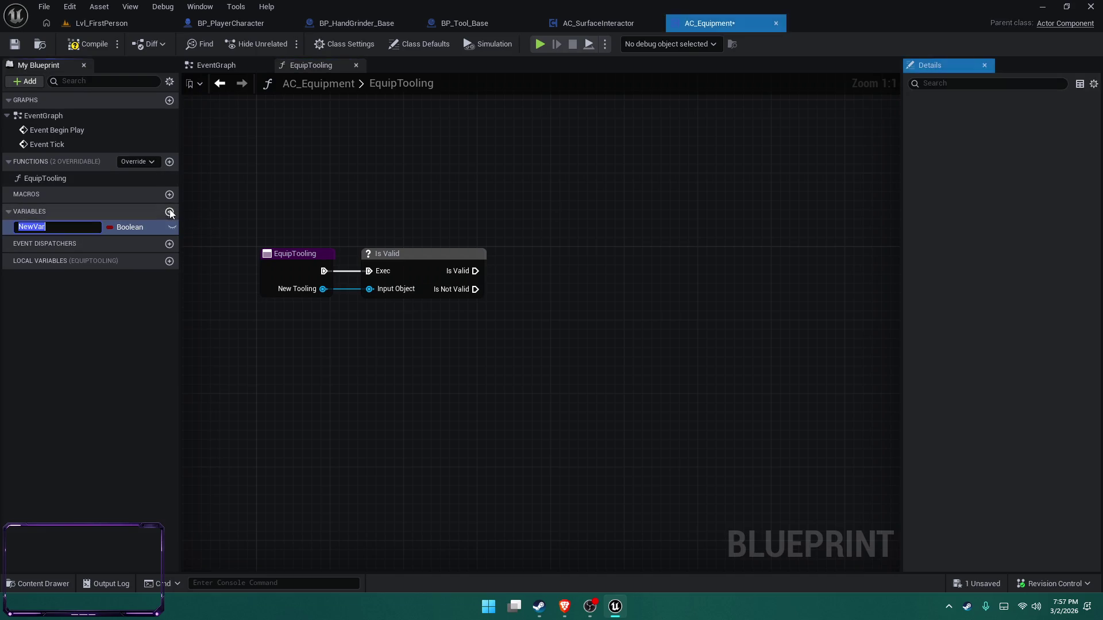
text(ActiveTool)
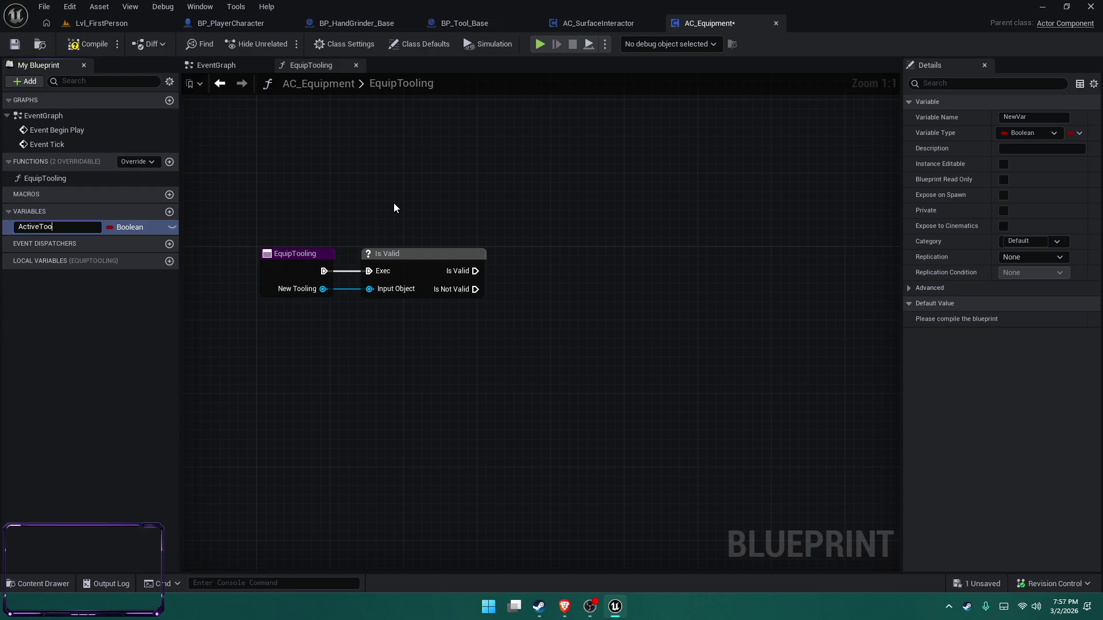
key(Return)
key(ctrl+d)
text(EquippedTooling)
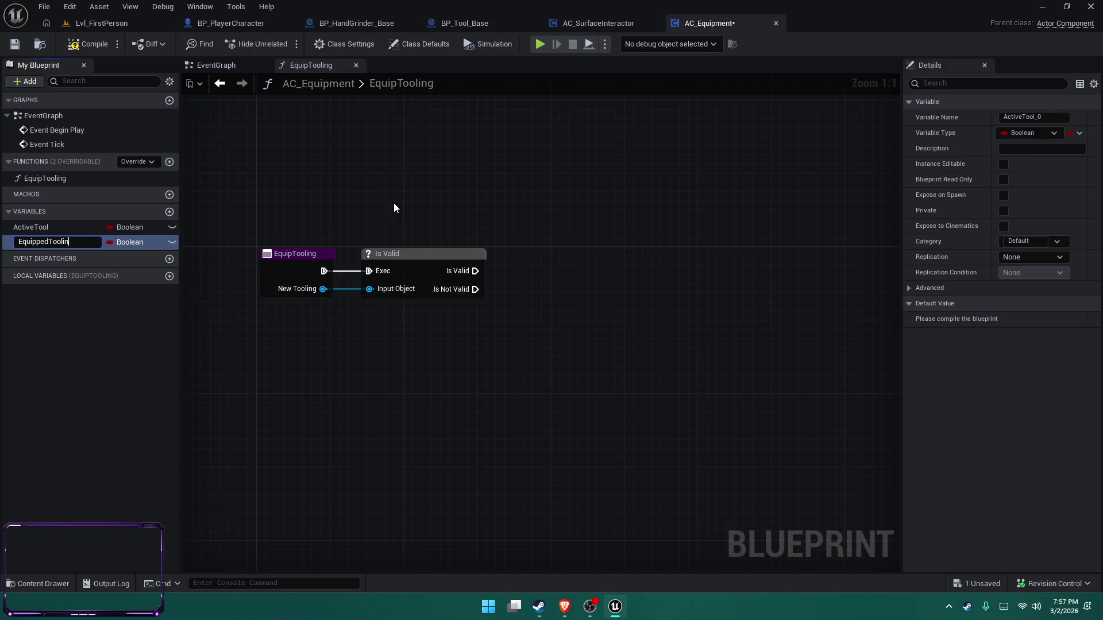
key(Return)
click(115, 228)
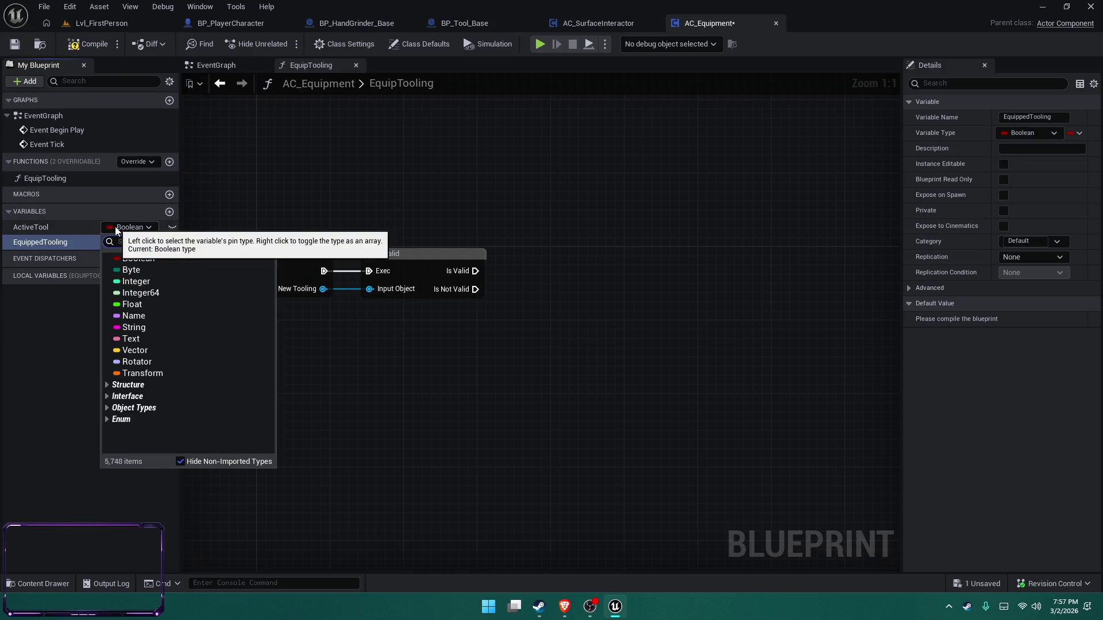
text(pda)
mouse_move(173, 362)
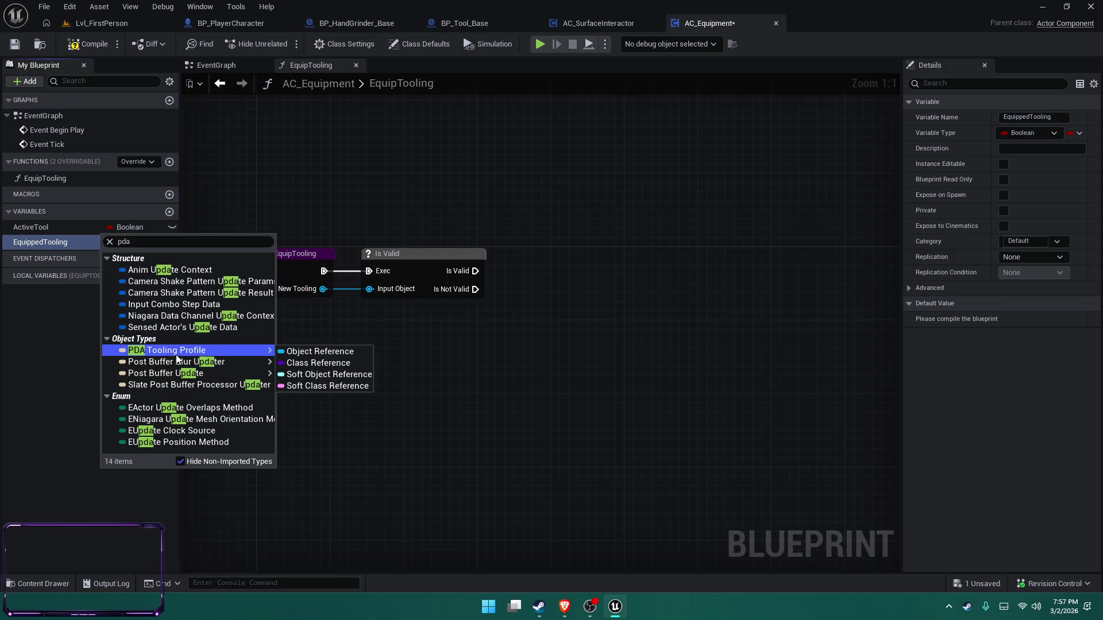
click(29, 374)
click(119, 229)
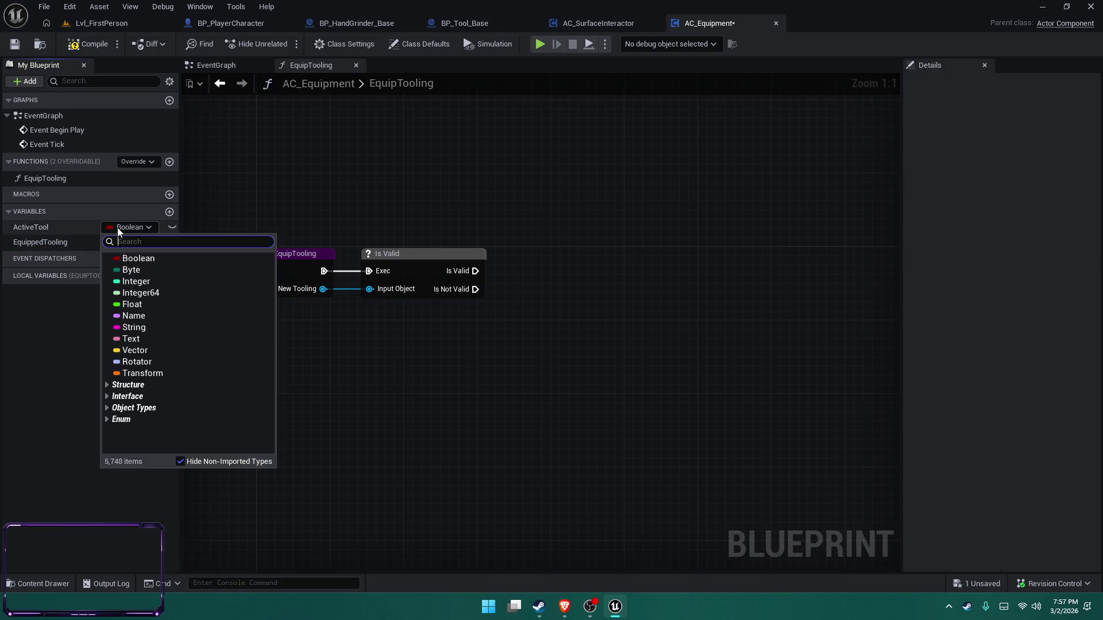
text(bp_Tool)
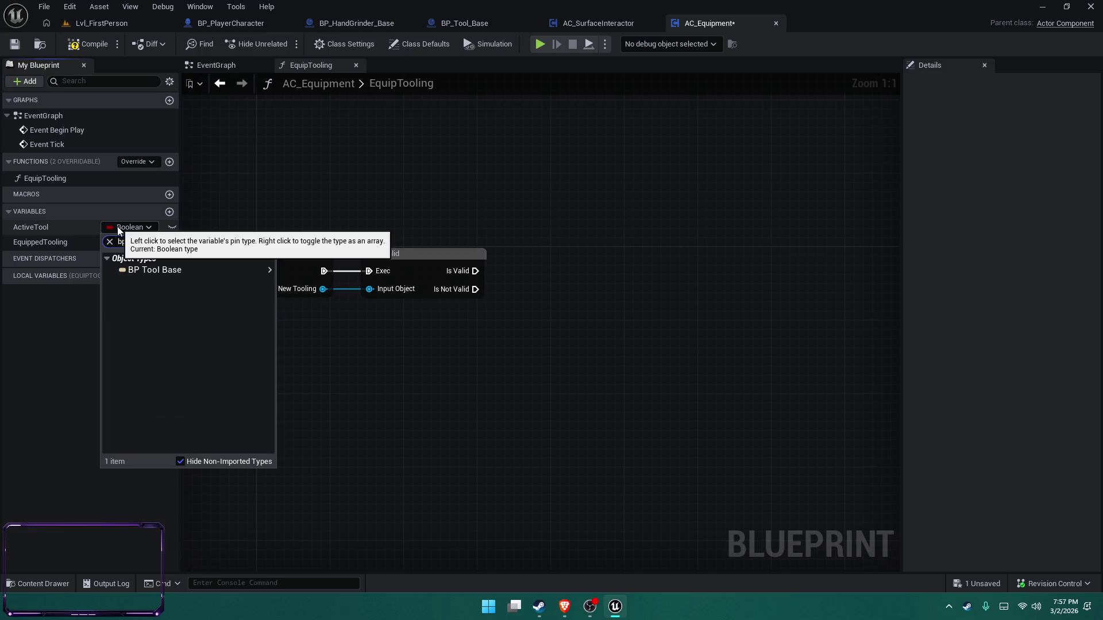
click(141, 270)
click(144, 240)
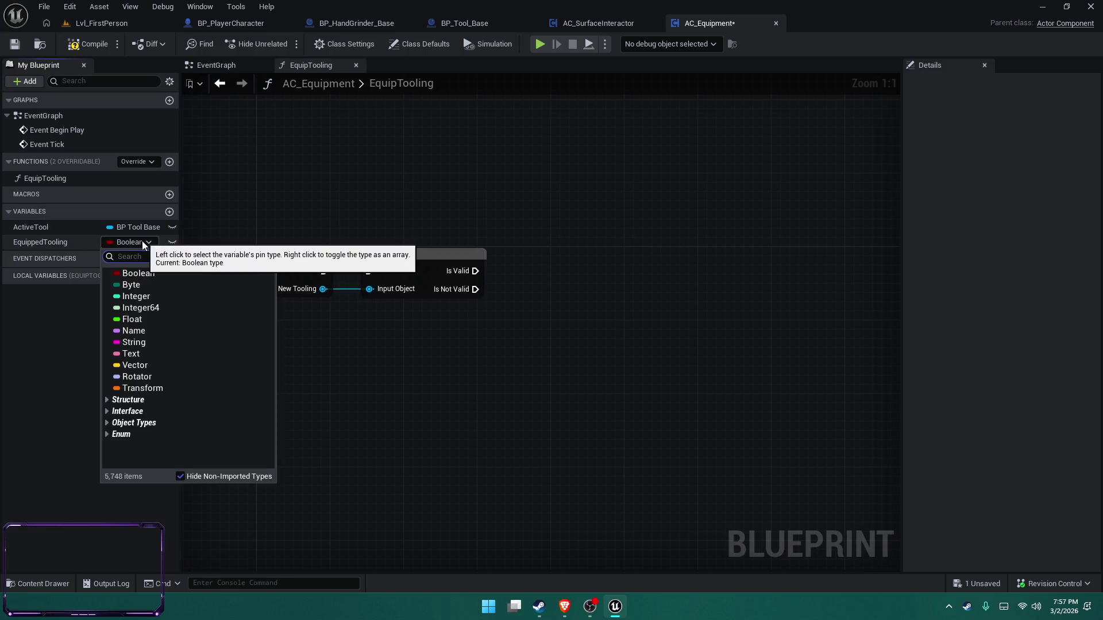
text(pda)
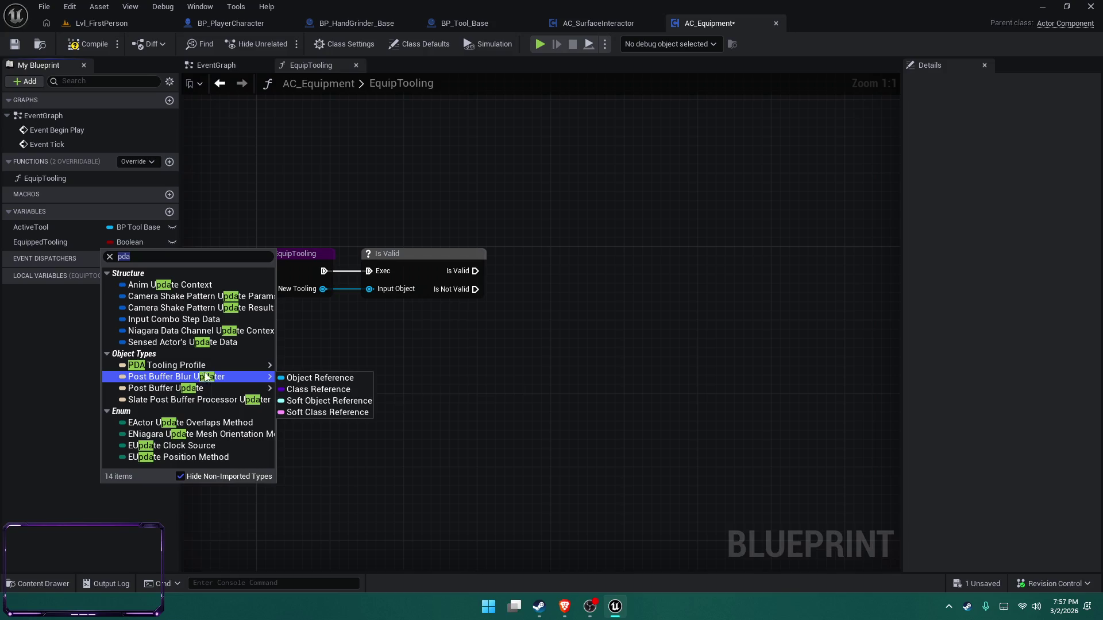
click(208, 367)
key(ctrl+s)
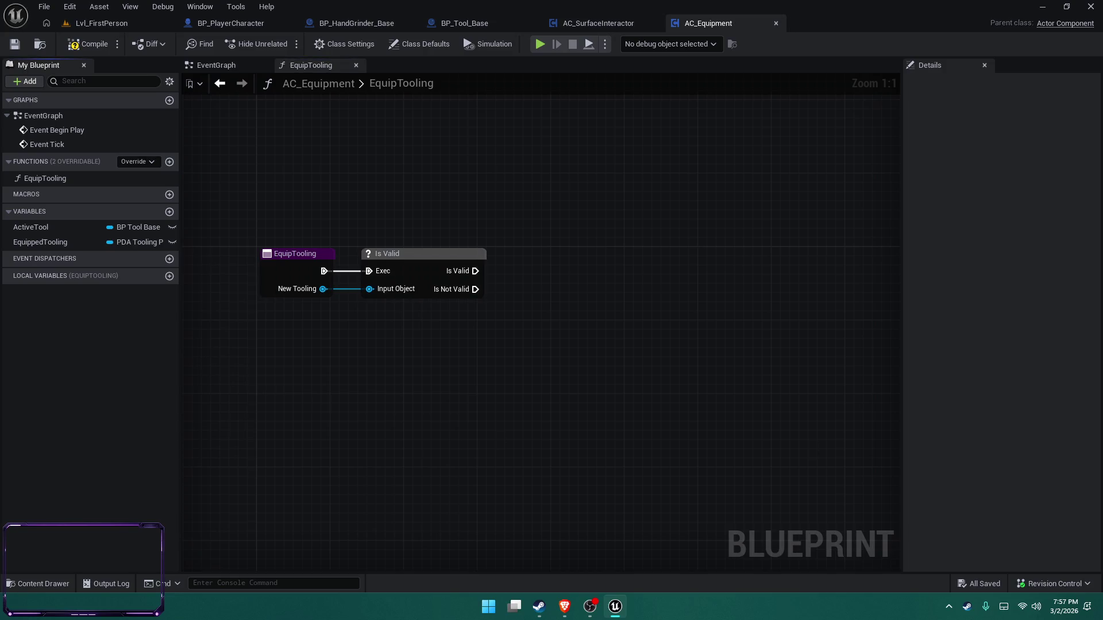
key(alt+Tab)
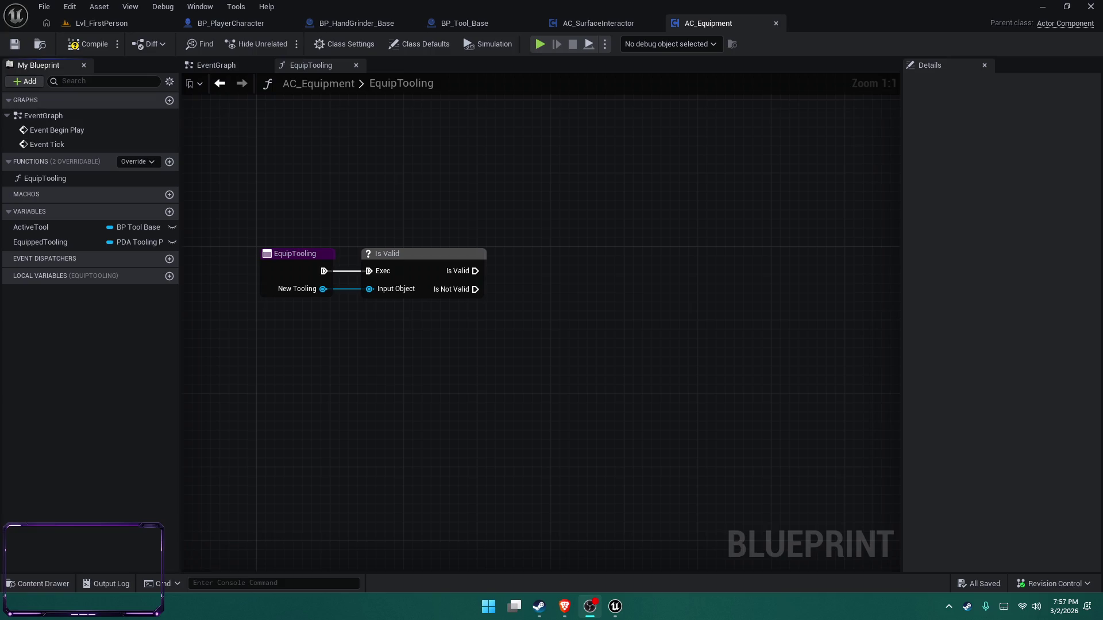
key(alt+Tab)
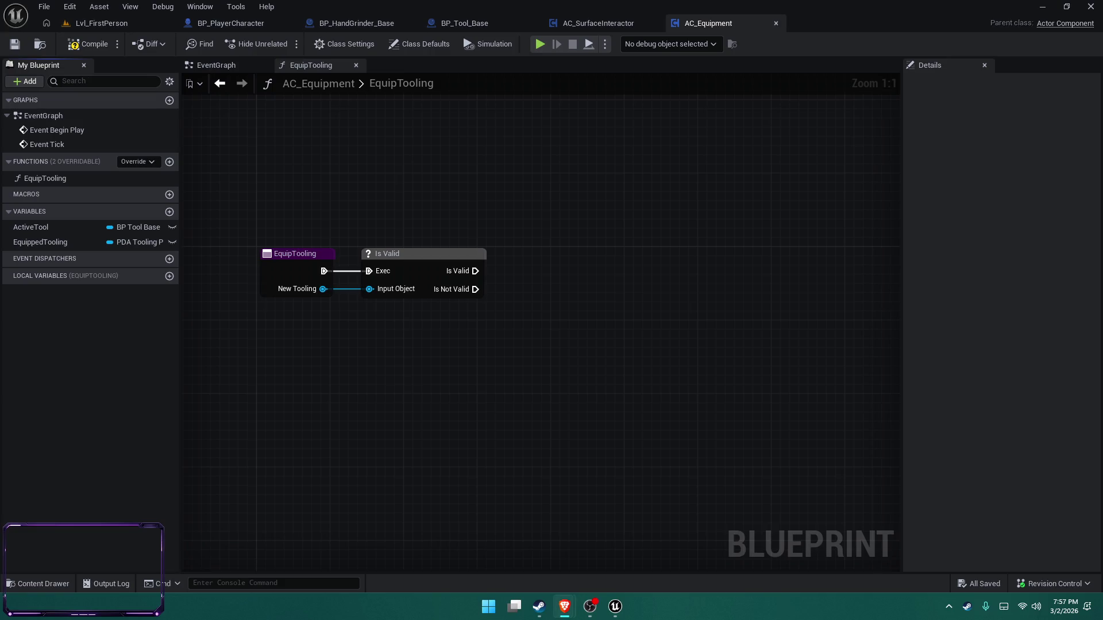
key(alt+Tab)
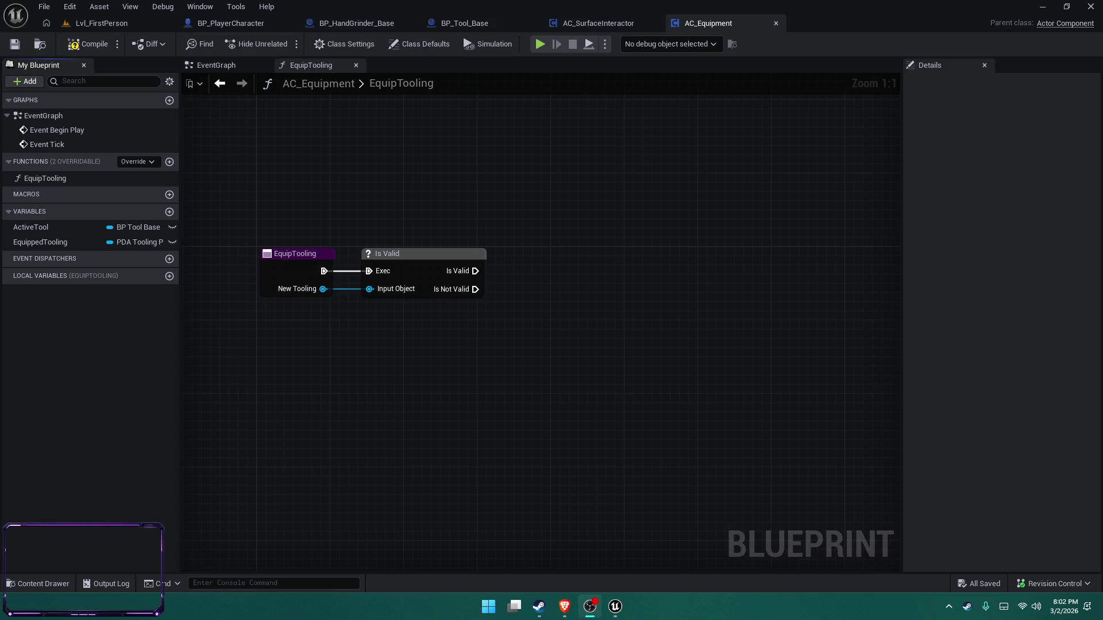
click(565, 606)
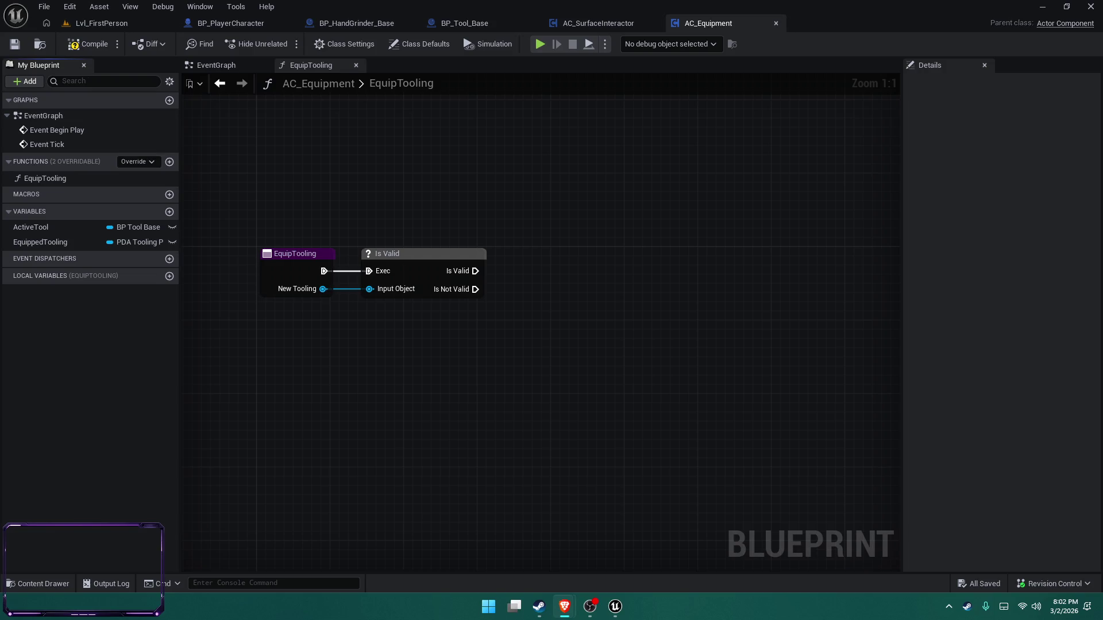
click(590, 606)
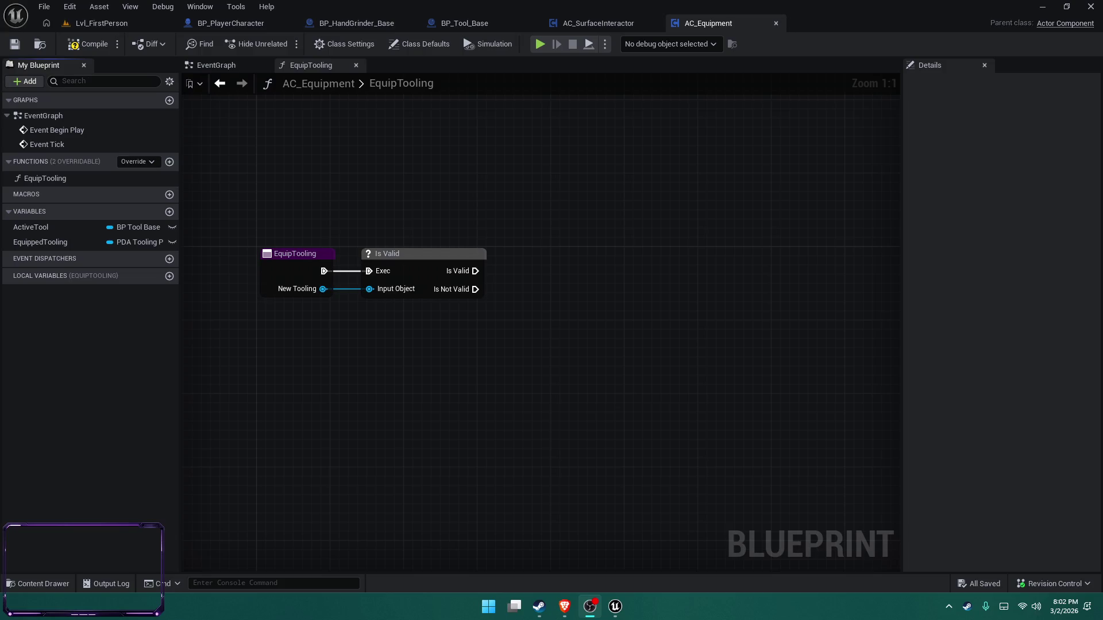
click(564, 606)
click(539, 606)
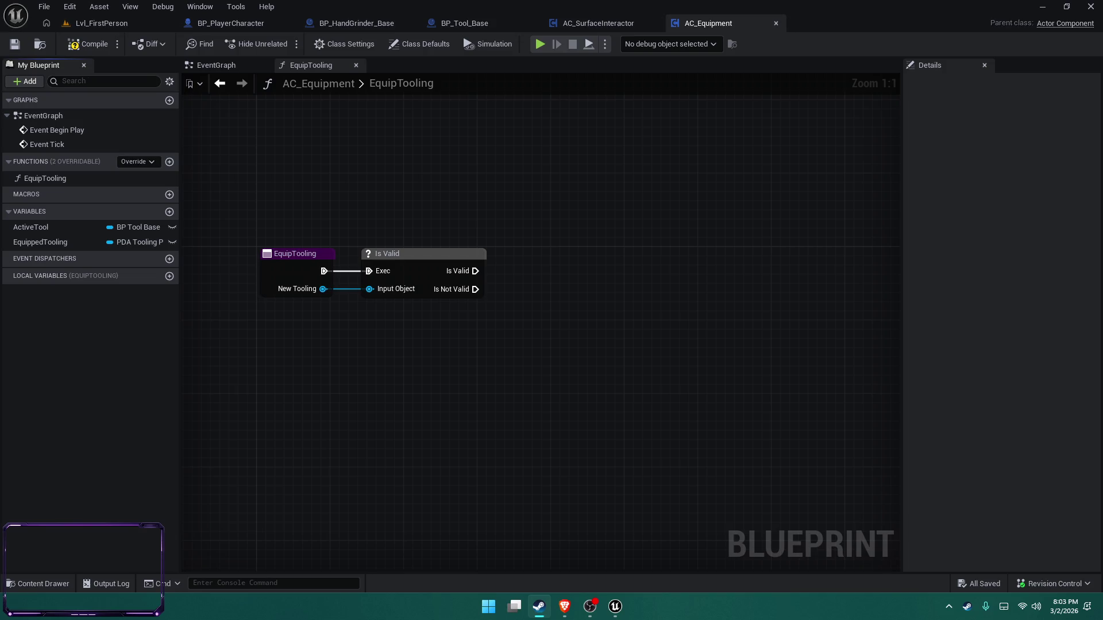
Delete the Is Valid node from the EquipTooling graph
click(589, 606)
drag(524, 357, 475, 401)
key(alt+Tab)
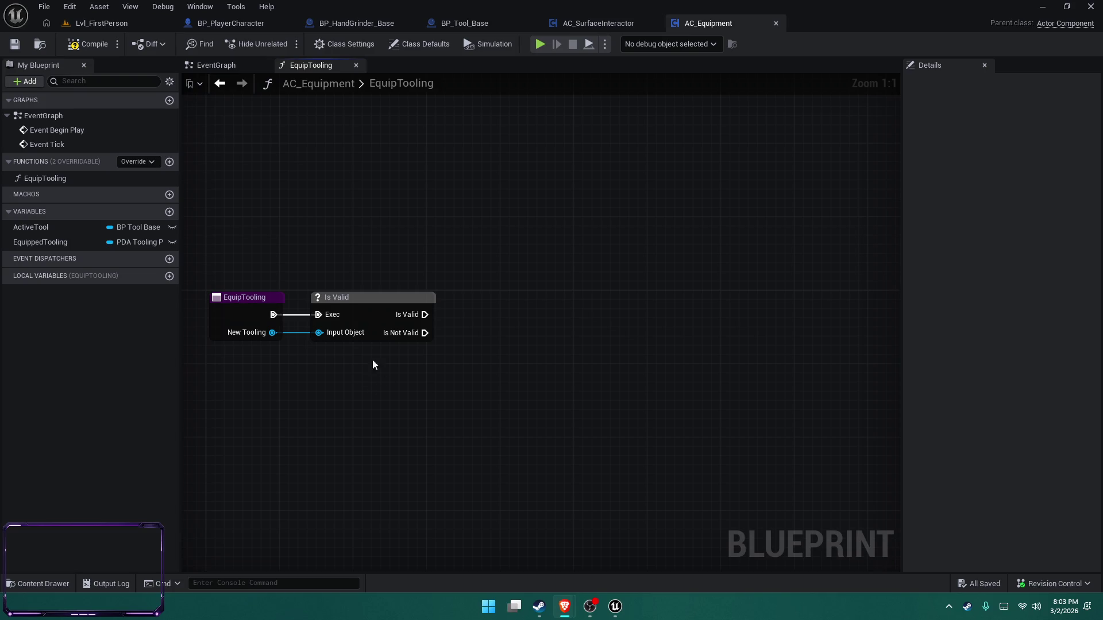
click(232, 299)
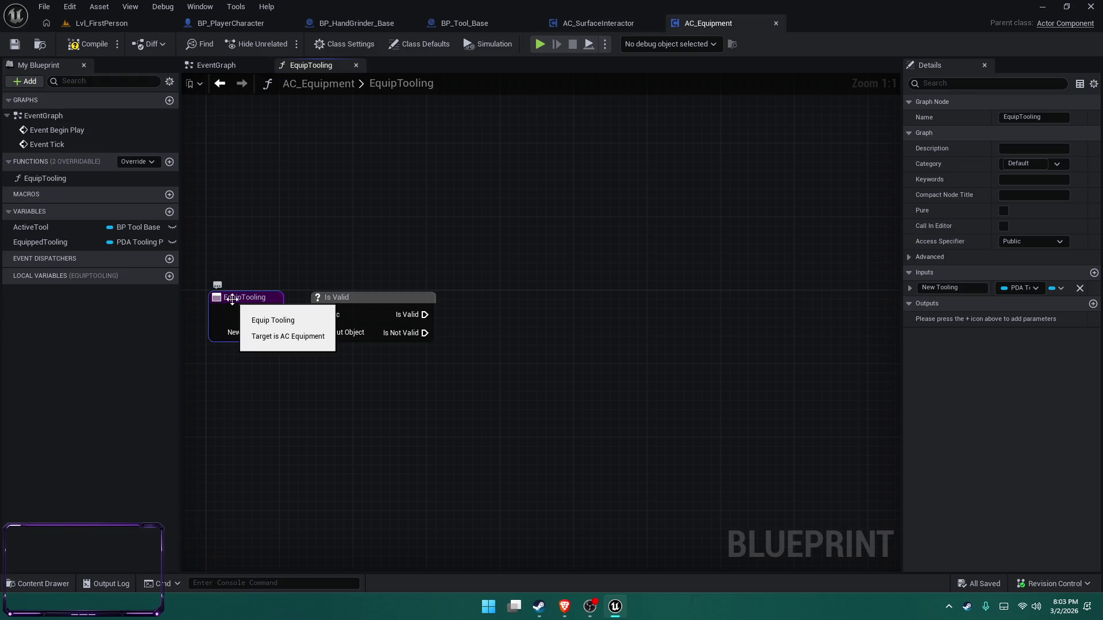
mouse_move(453, 382)
mouse_down()
mouse_move(209, 290)
mouse_move(215, 262)
mouse_up()
key(Delete)
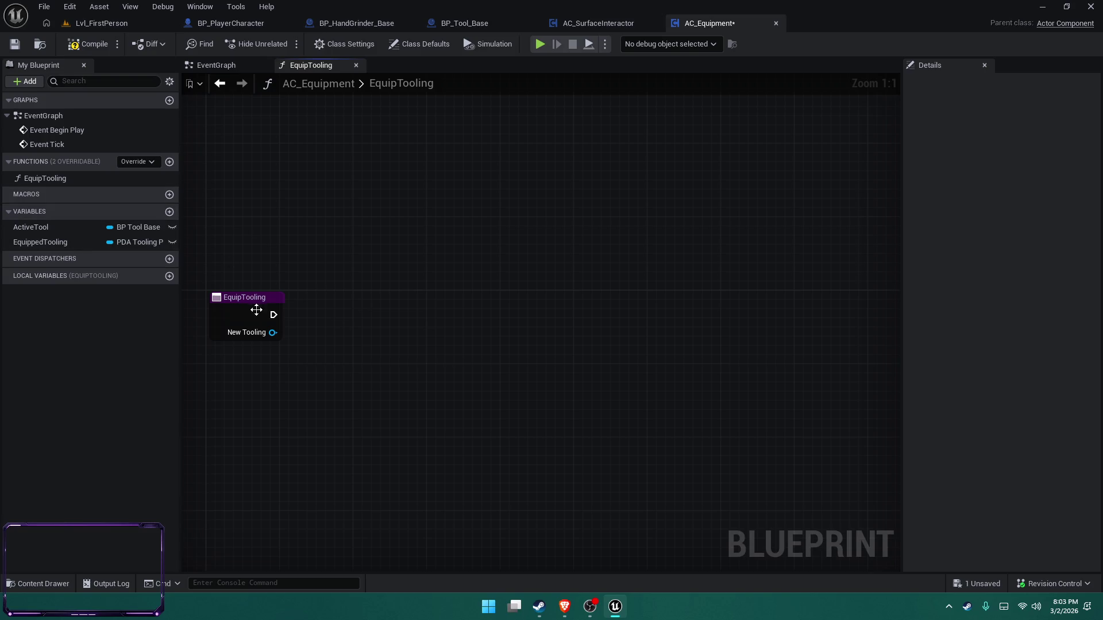
Add a new function named EquipTool and save the blueprint
click(170, 162)
text(E)
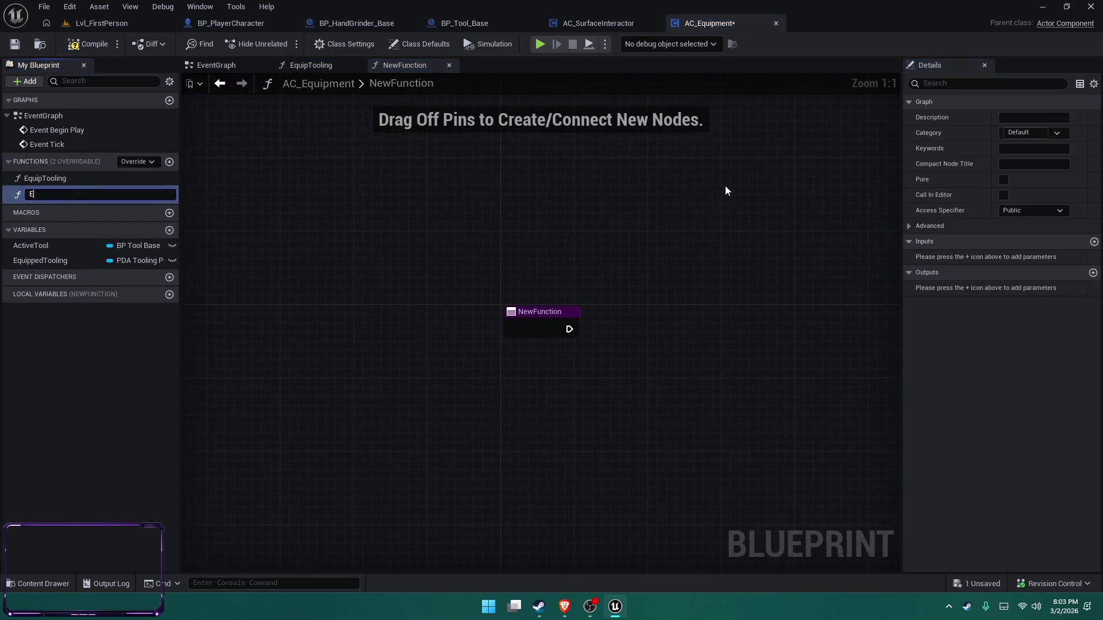
text(quipTool)
key(Return)
key(ctrl+s)
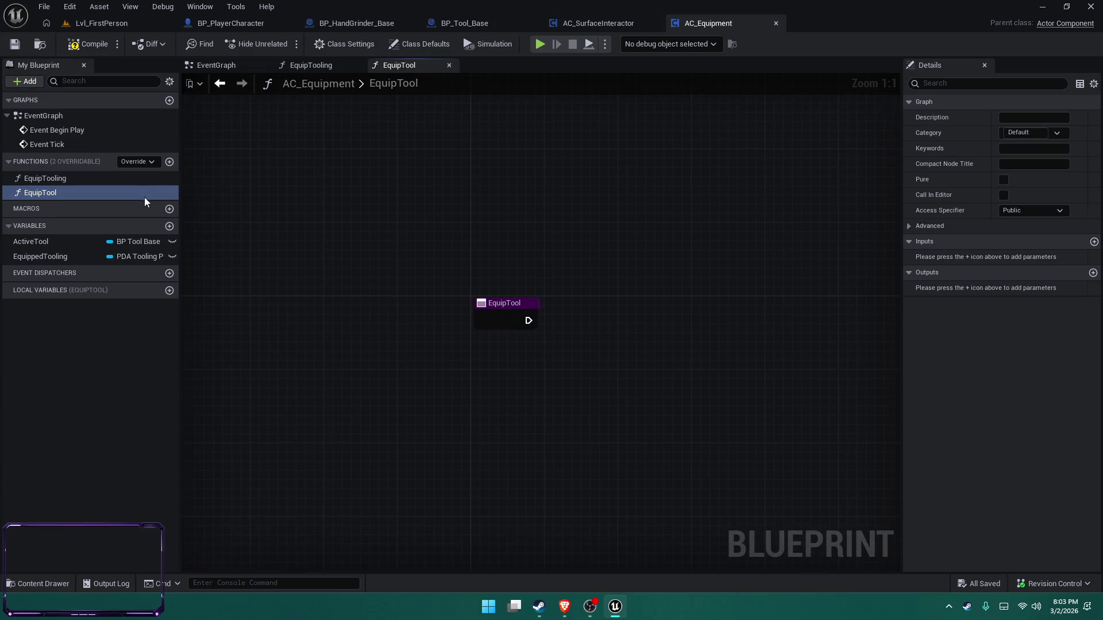
click(501, 322)
Give EquipTool a NewParam input of type PDA Tooling Profile
click(1094, 273)
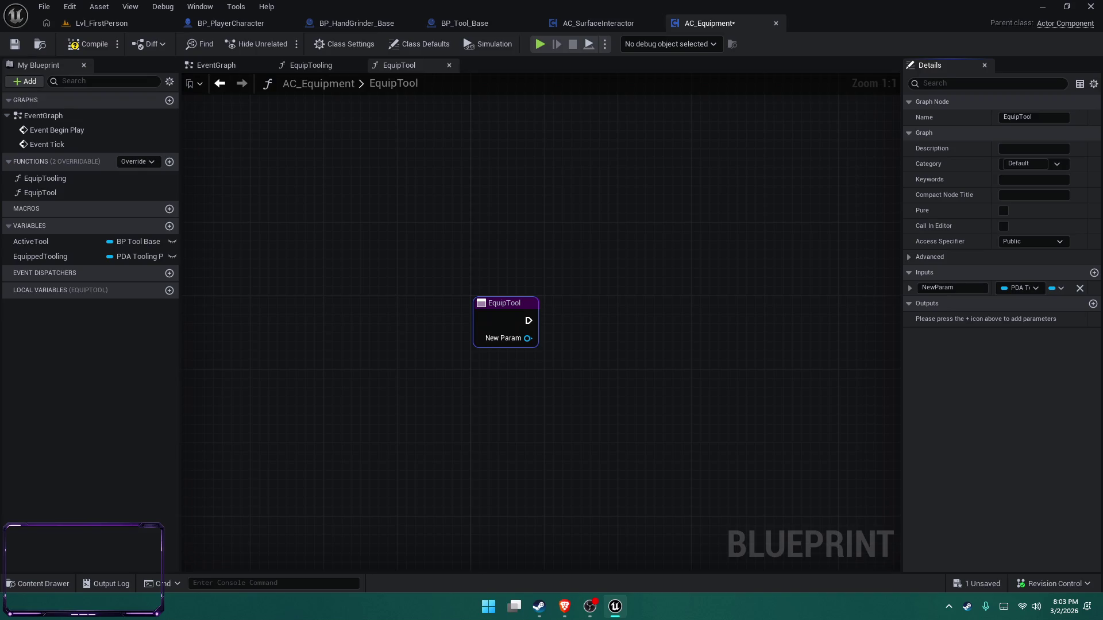
key(alt+Tab)
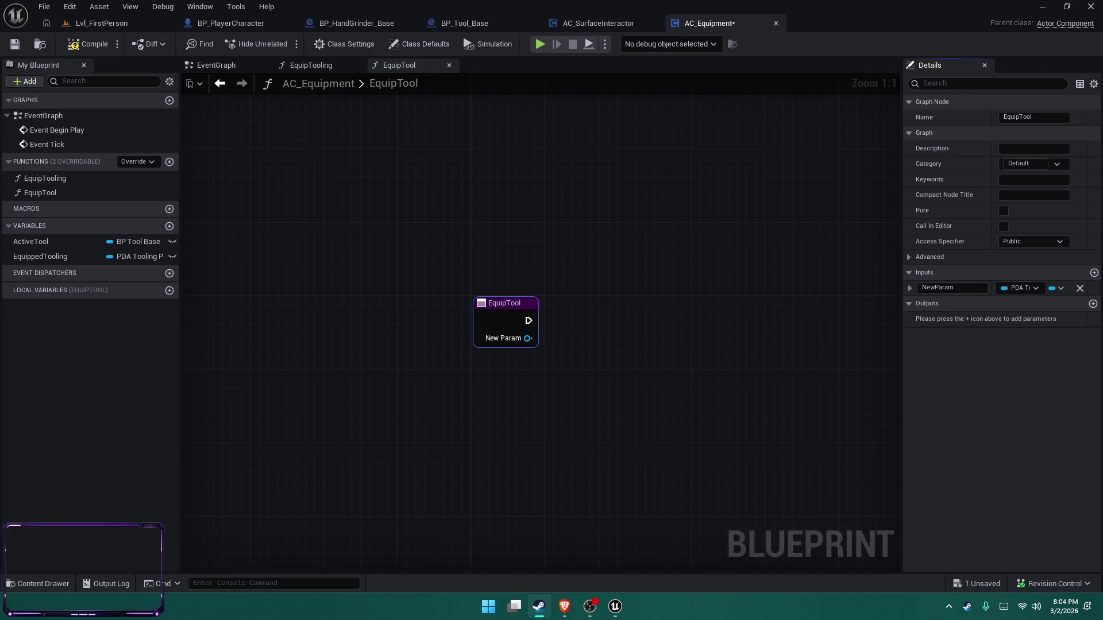
key(alt+Tab)
key(alt+Tab)
key(alt+Tab)
click(538, 606)
click(564, 606)
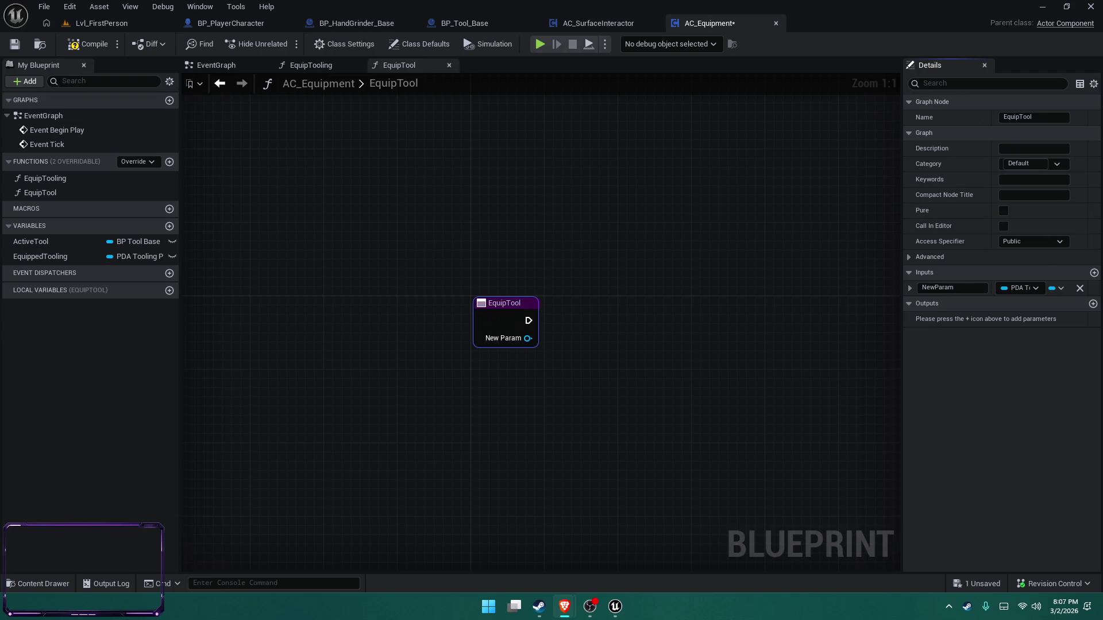
drag(694, 307, 588, 276)
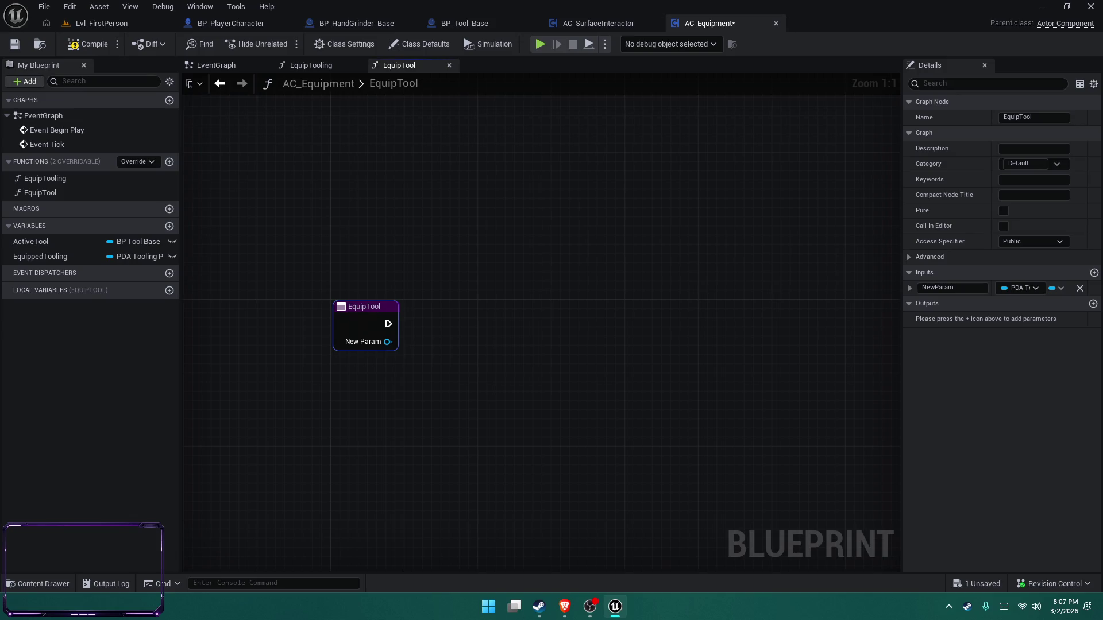
Open the Content Drawer on EquipmentSystem, showing the Tooling and Tools folders, AC_Equipment and BPI_Tool
key(alt+Tab)
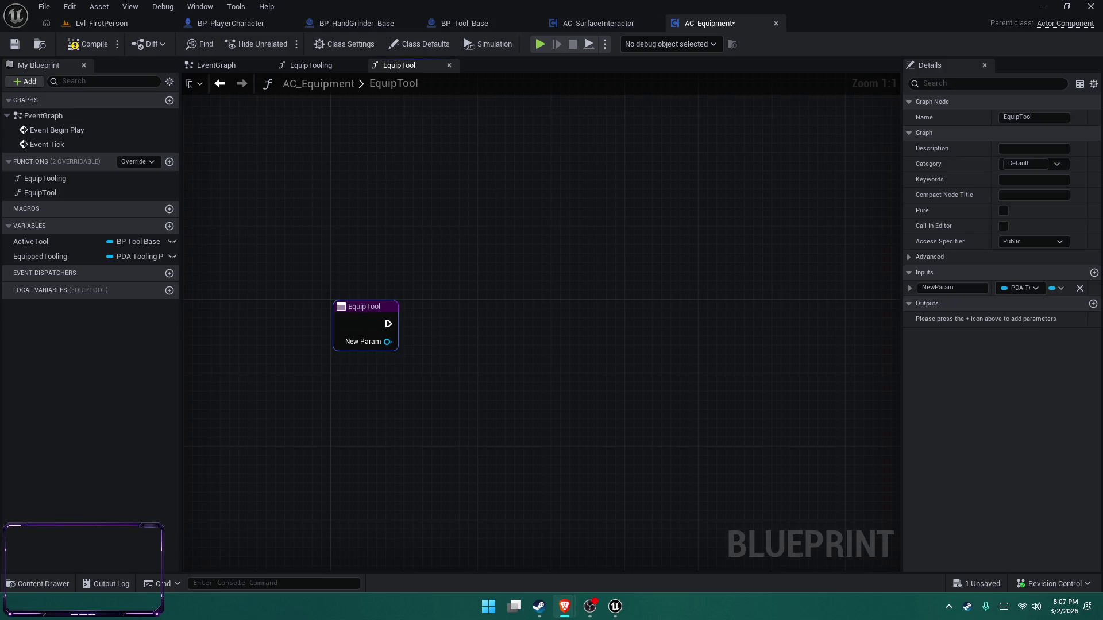
key(alt+Tab)
right_click(447, 504)
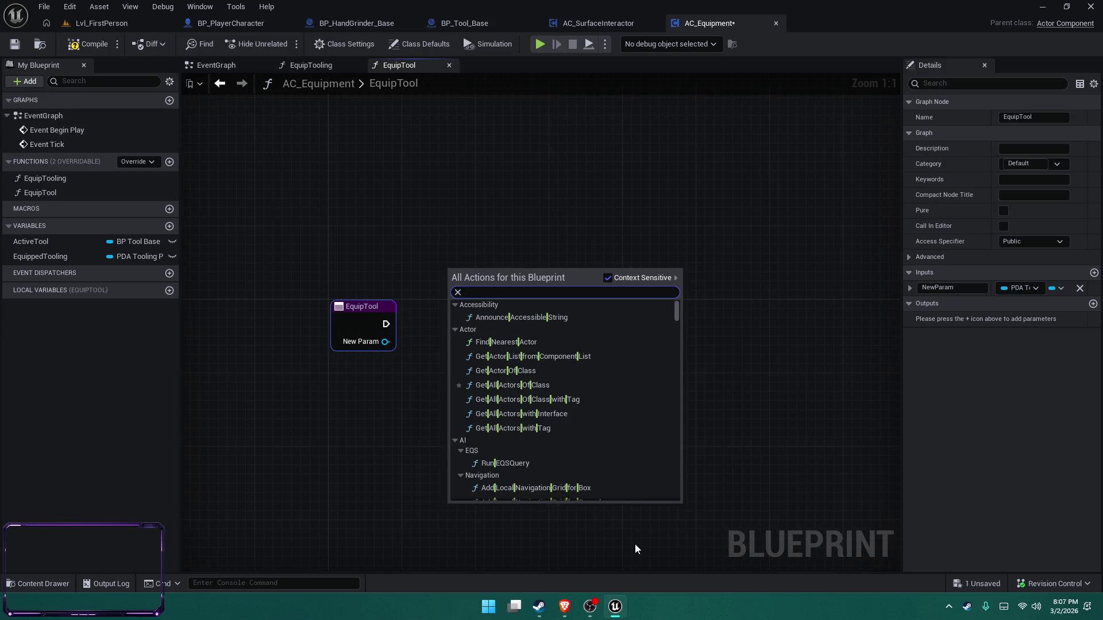
click(635, 549)
key(ctrl+space)
click(619, 503)
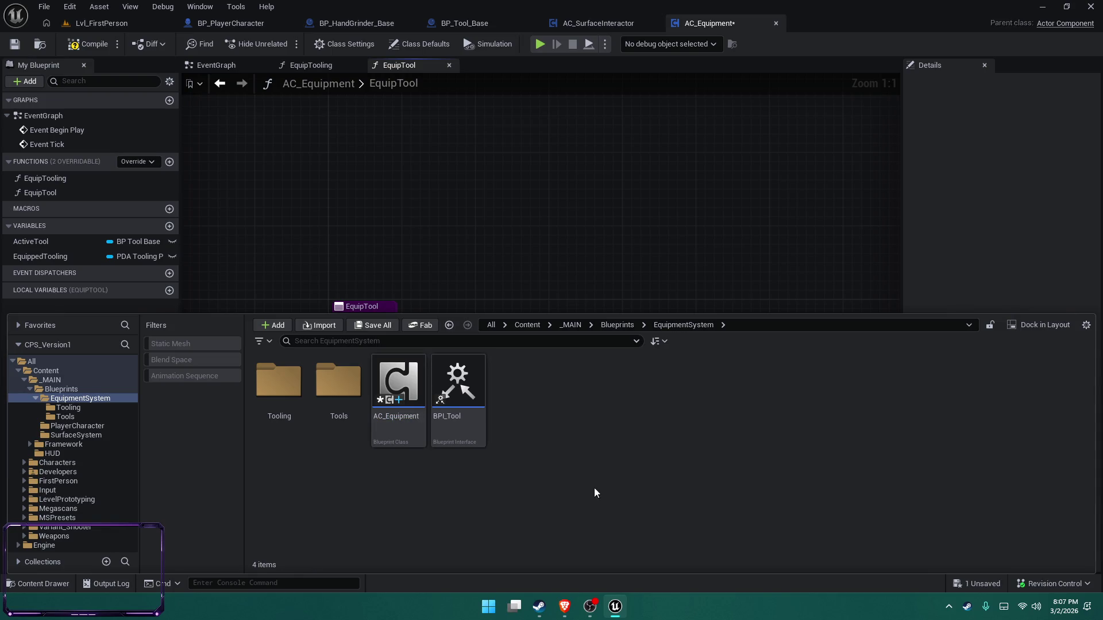
key(super+shift+s)
key(Escape)
key(alt+Tab)
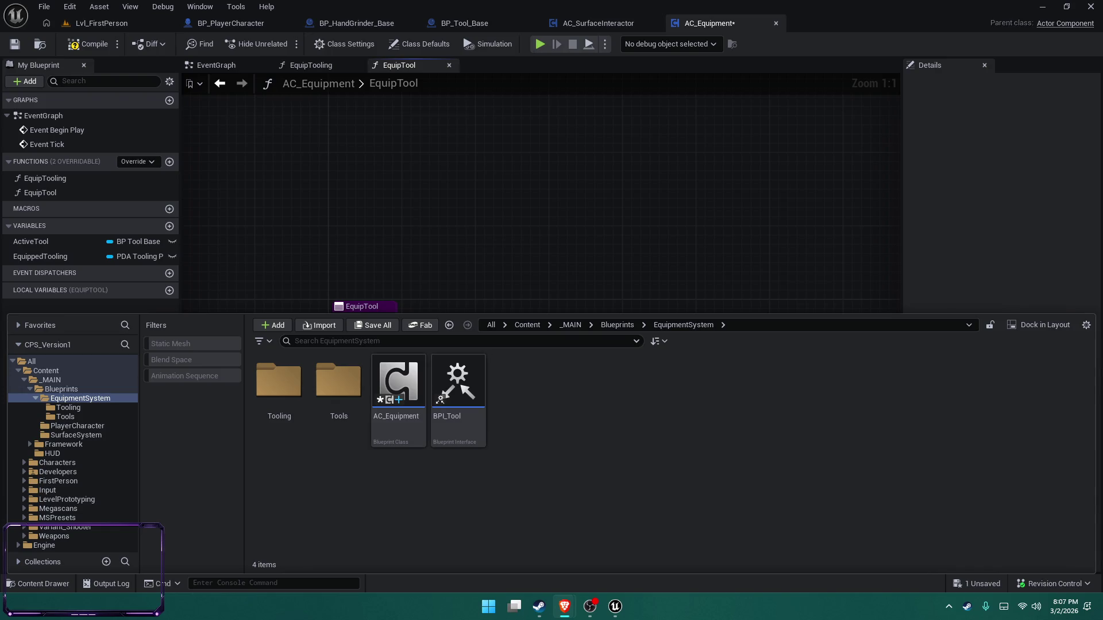
Open BPI_Tool from the Content Drawer to view its GetEquippedTooling function, then go to the web browser
double_click(476, 402)
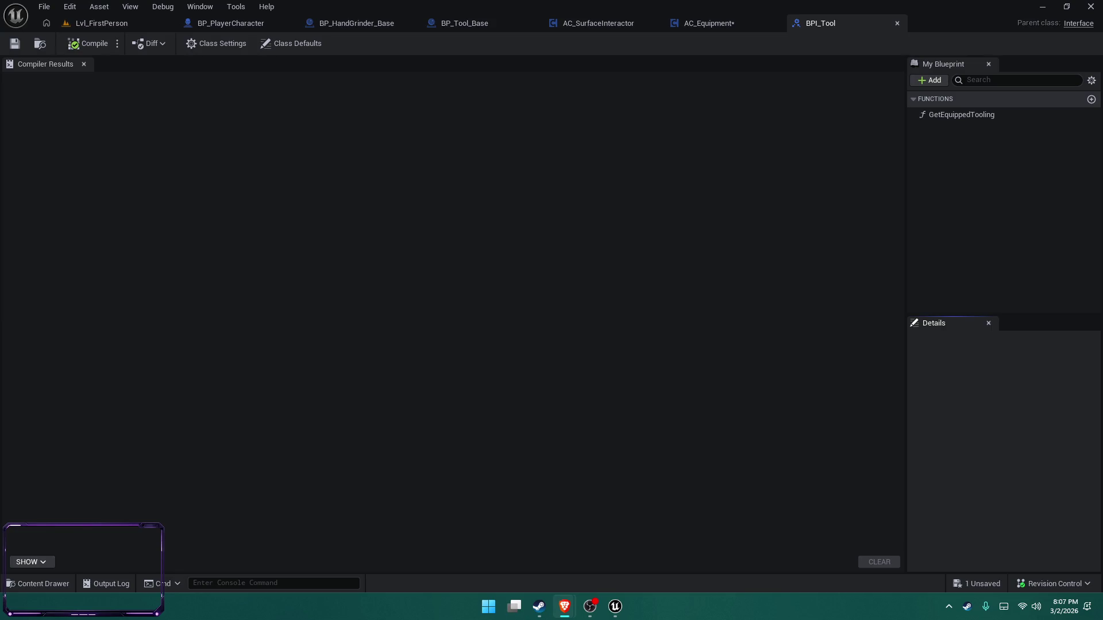
click(564, 606)
Rename the EquipTool input from NewParam to NewTool and save AC_Equipment
click(692, 24)
click(954, 287)
text(NewTool)
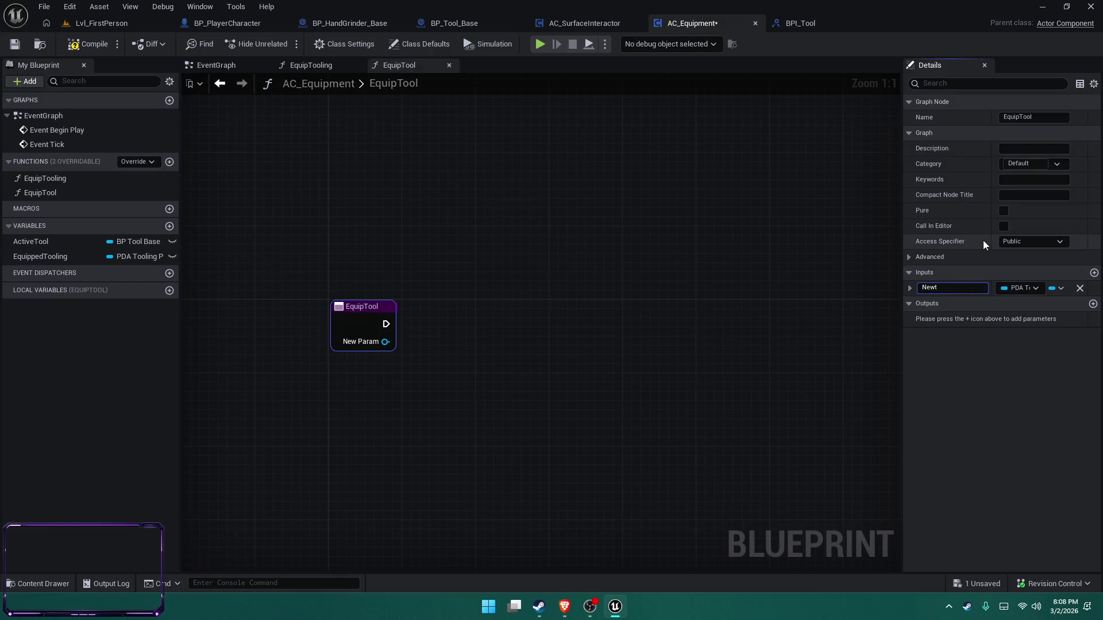
key(Return)
key(ctrl+s)
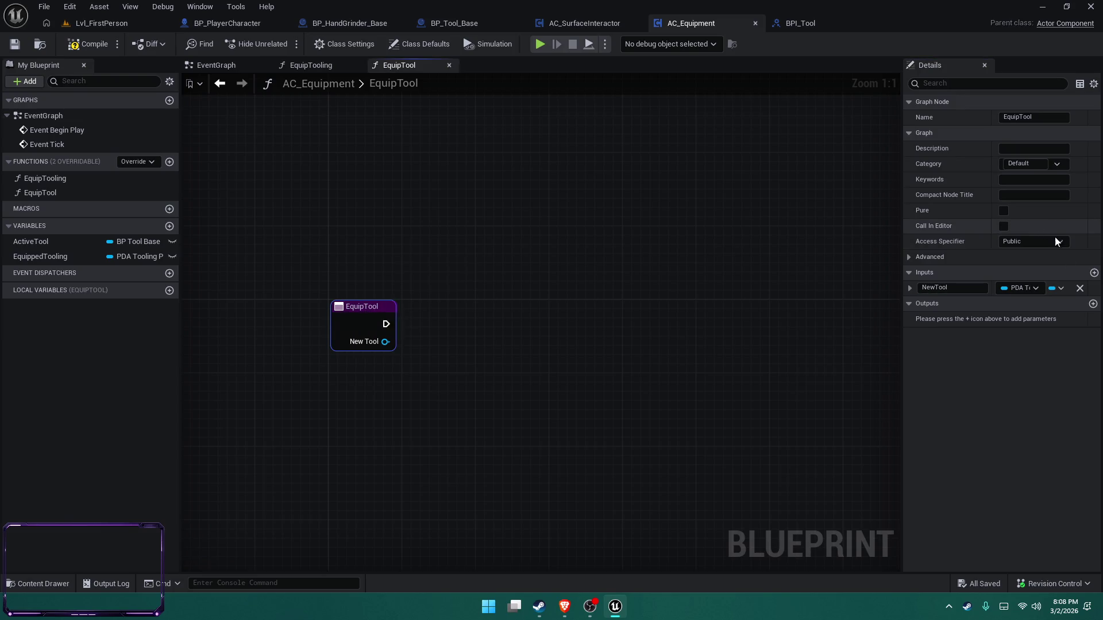
Change the NewTool input's type to a BP Tool Base reference and save again
click(1025, 291)
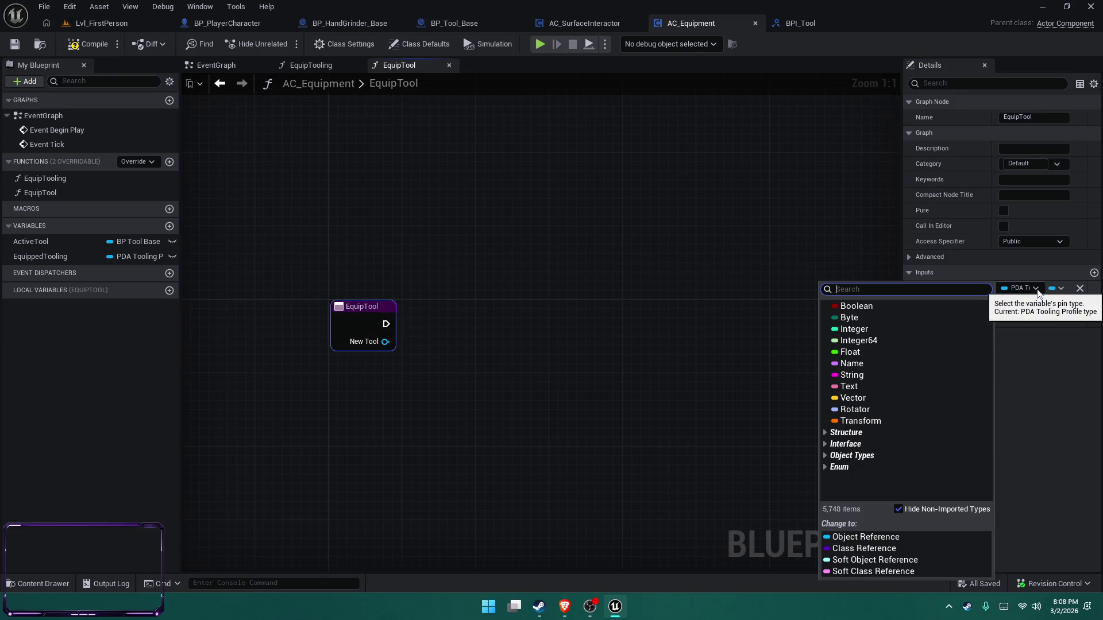
text(bp_)
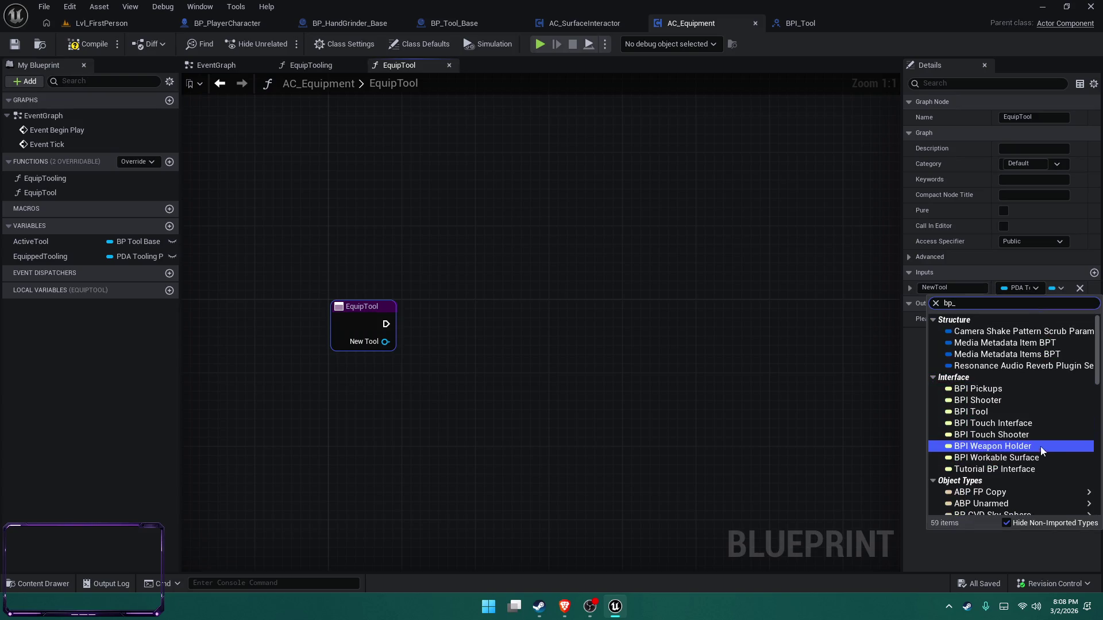
scroll(1056, 470, down, 3)
scroll(1057, 472, down, 10)
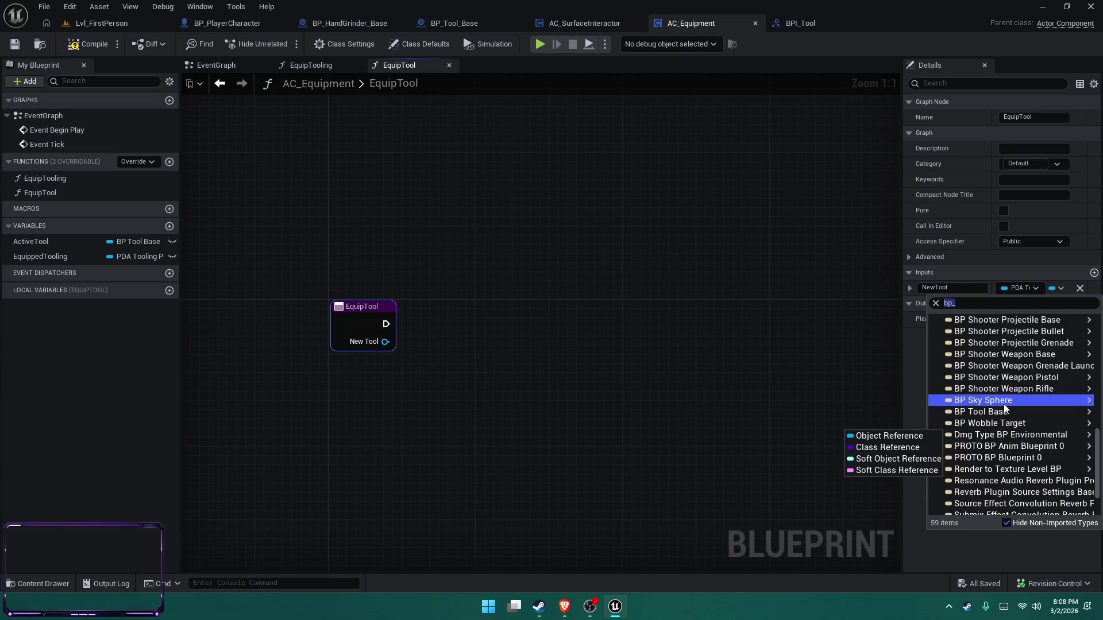
click(1004, 412)
key(ctrl+s)
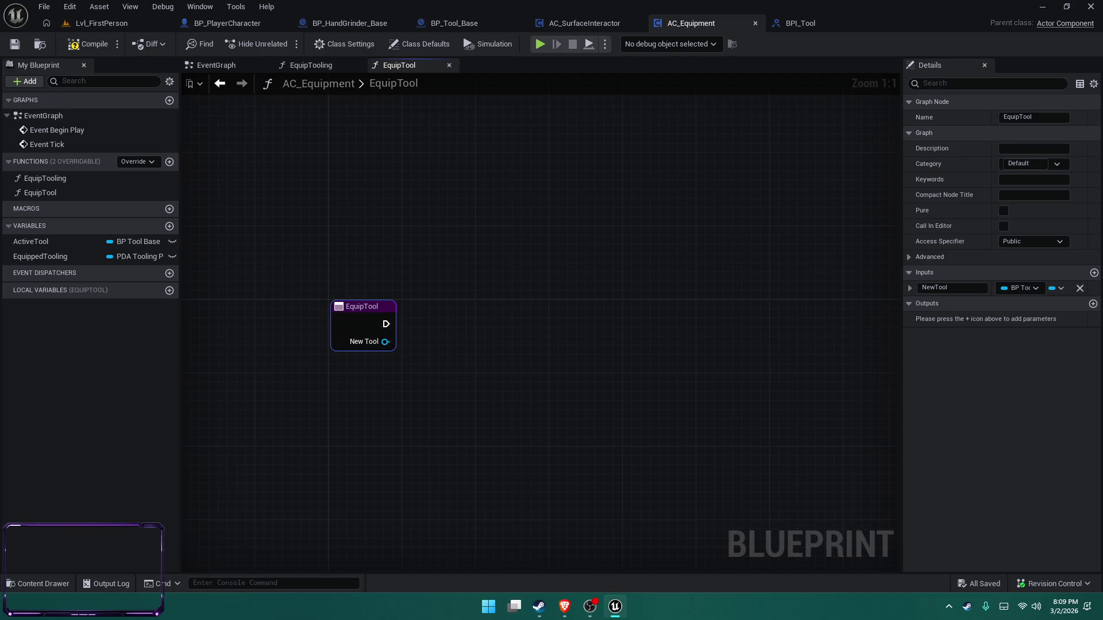
Add an Is Valid check on New Tool, align it with EquipTool, and save
drag(385, 342, 438, 364)
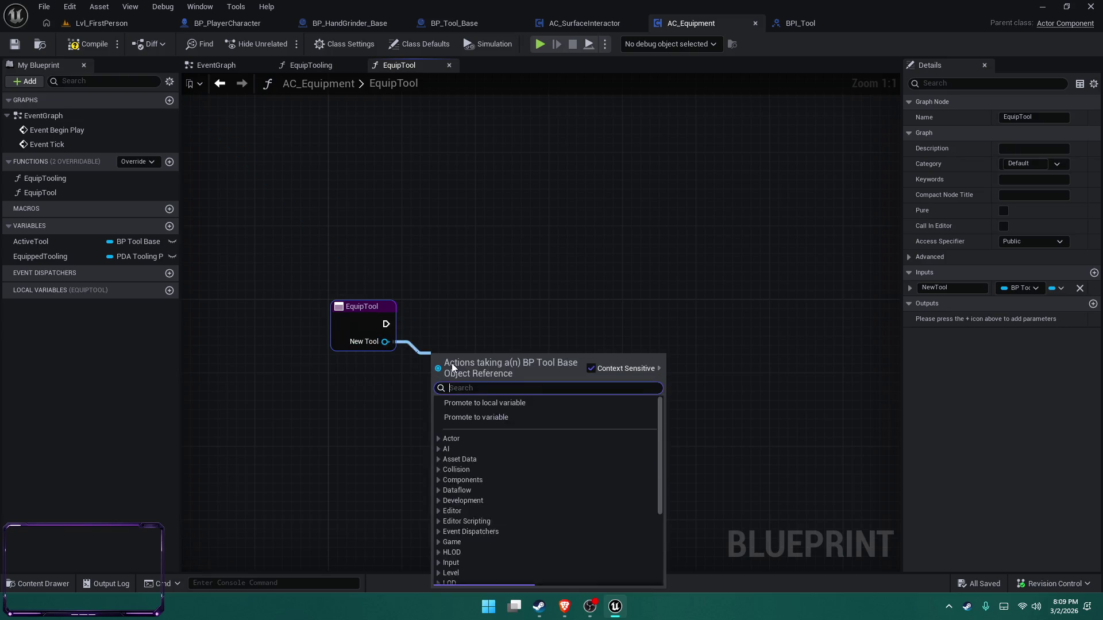
text(is valid)
key(Return)
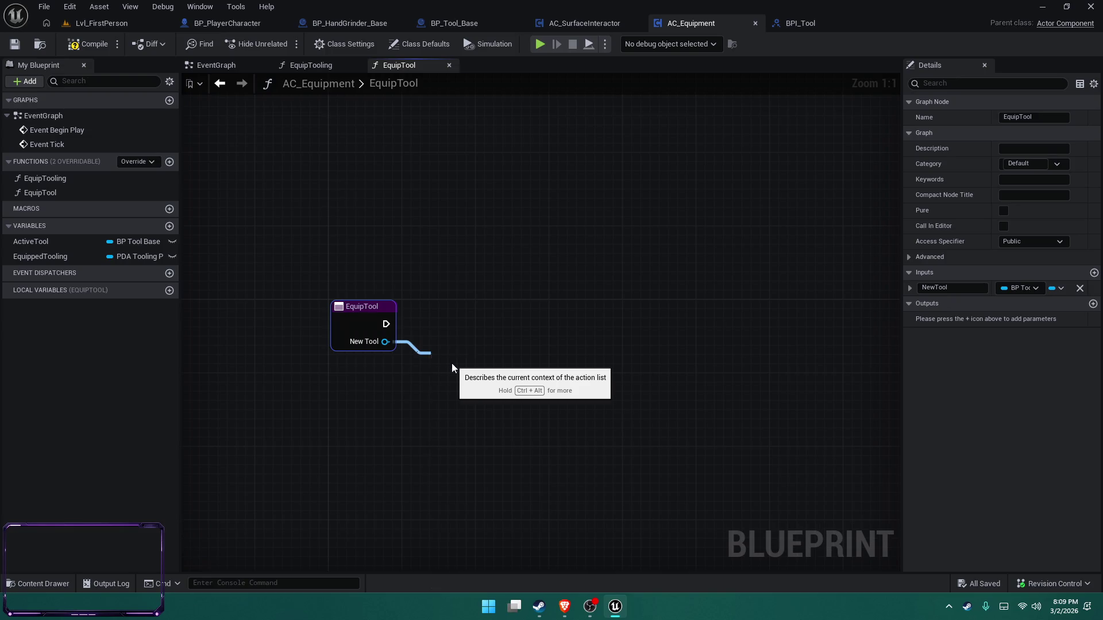
drag(485, 357, 494, 311)
key(ctrl+s)
Route the Is Not Valid output to a Return Node and save the blueprint
drag(588, 259, 517, 260)
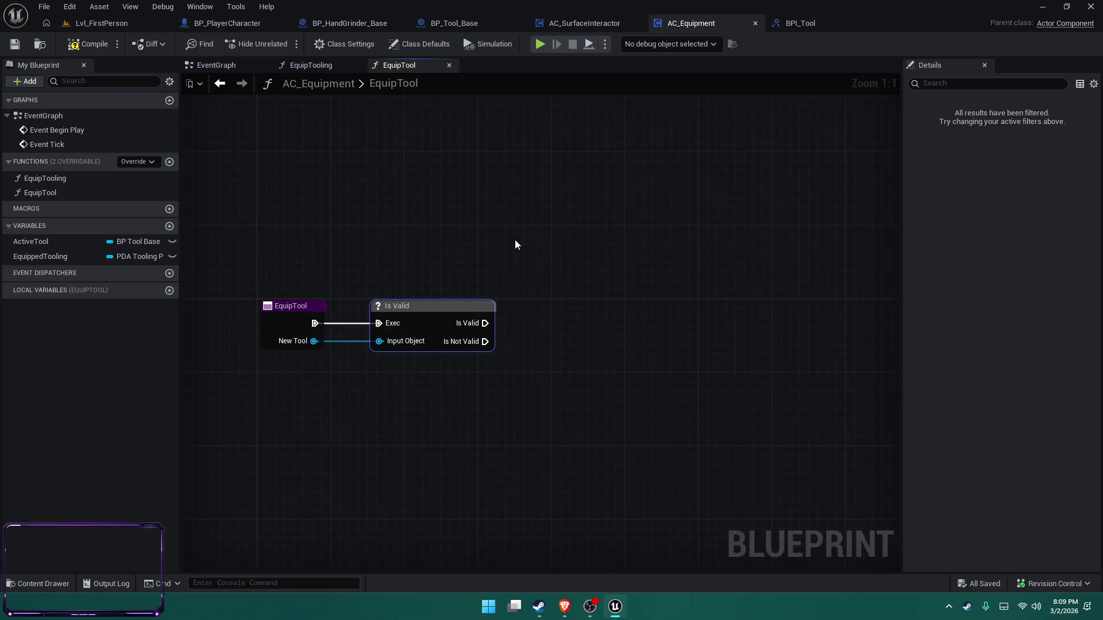
drag(485, 341, 550, 390)
text(retu)
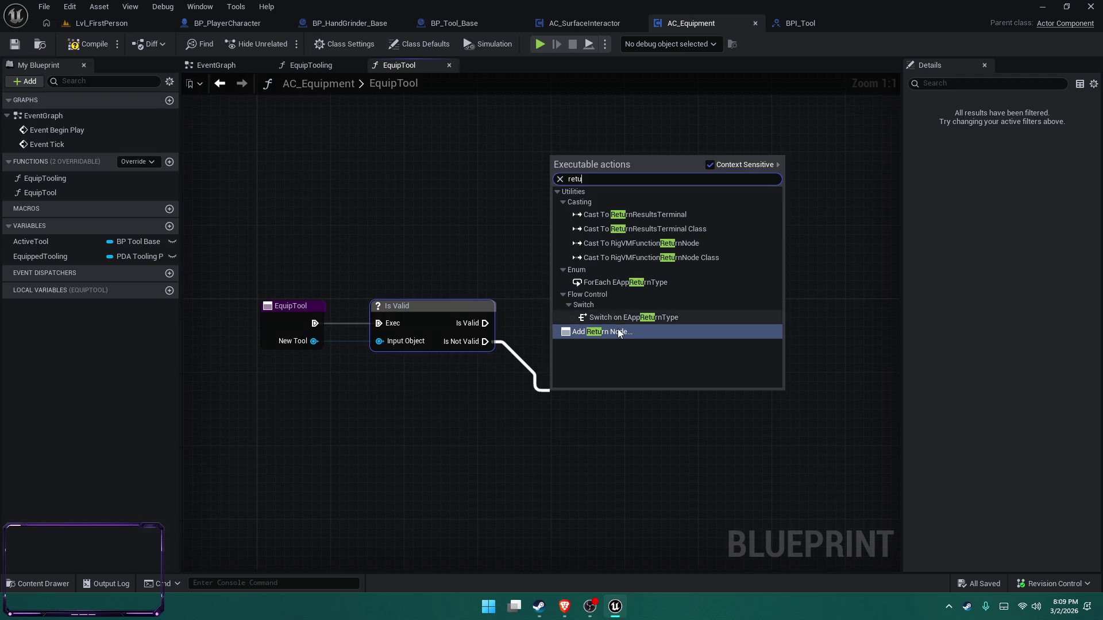
click(618, 332)
click(603, 317)
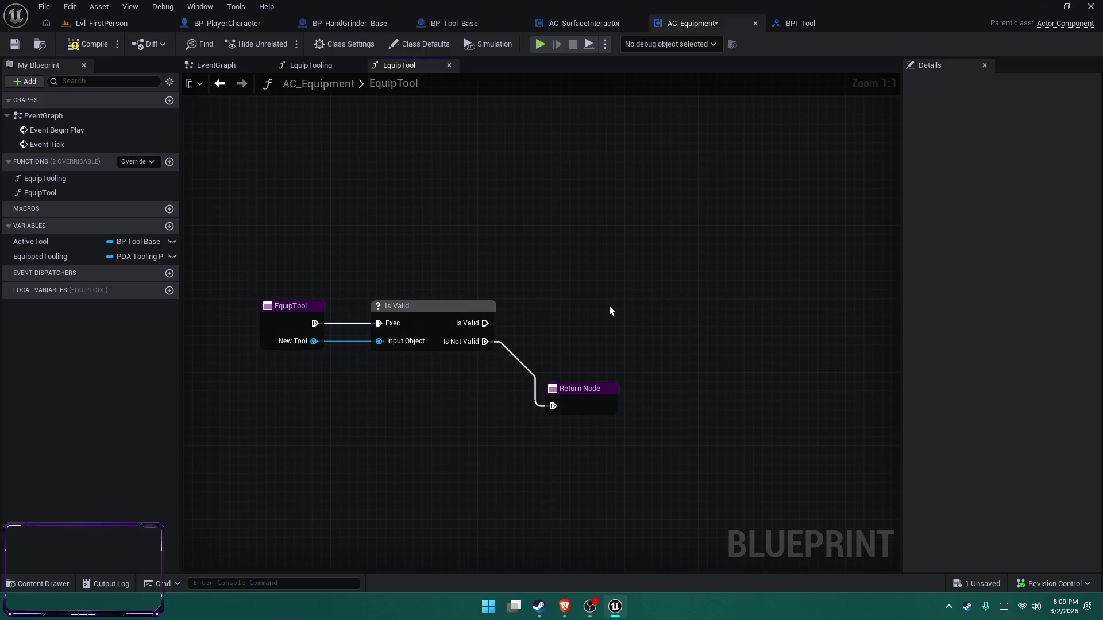
key(ctrl+s)
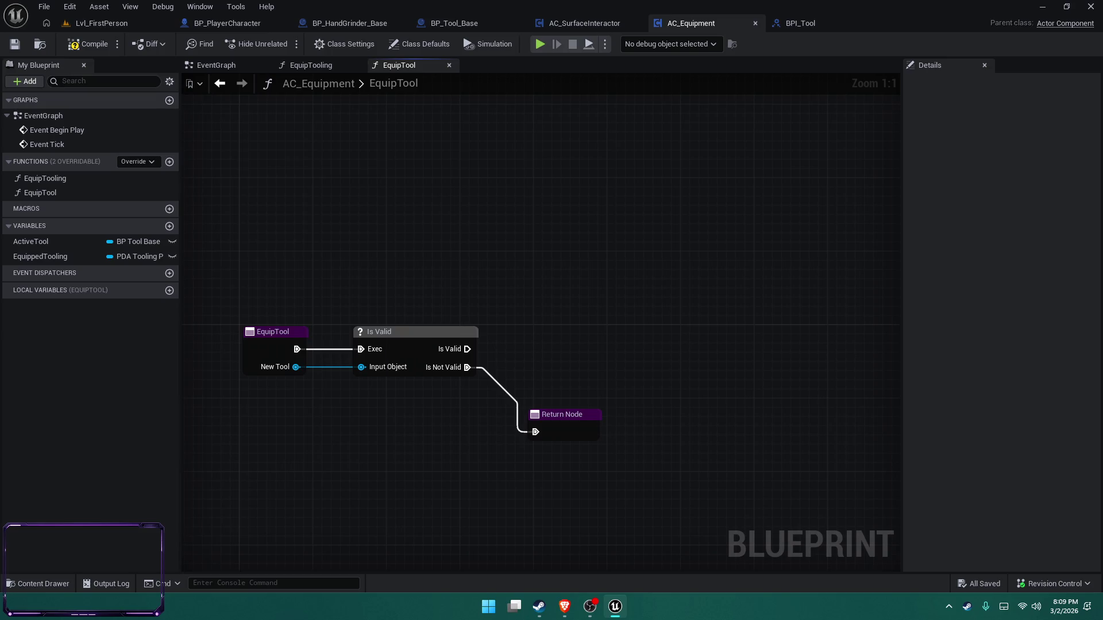
Add a SET ActiveTool node after Is Valid and feed New Tool into it
click(33, 244)
drag(456, 350, 456, 349)
mouse_move(555, 350)
mouse_down()
mouse_move(762, 356)
mouse_move(742, 345)
mouse_move(656, 373)
mouse_up()
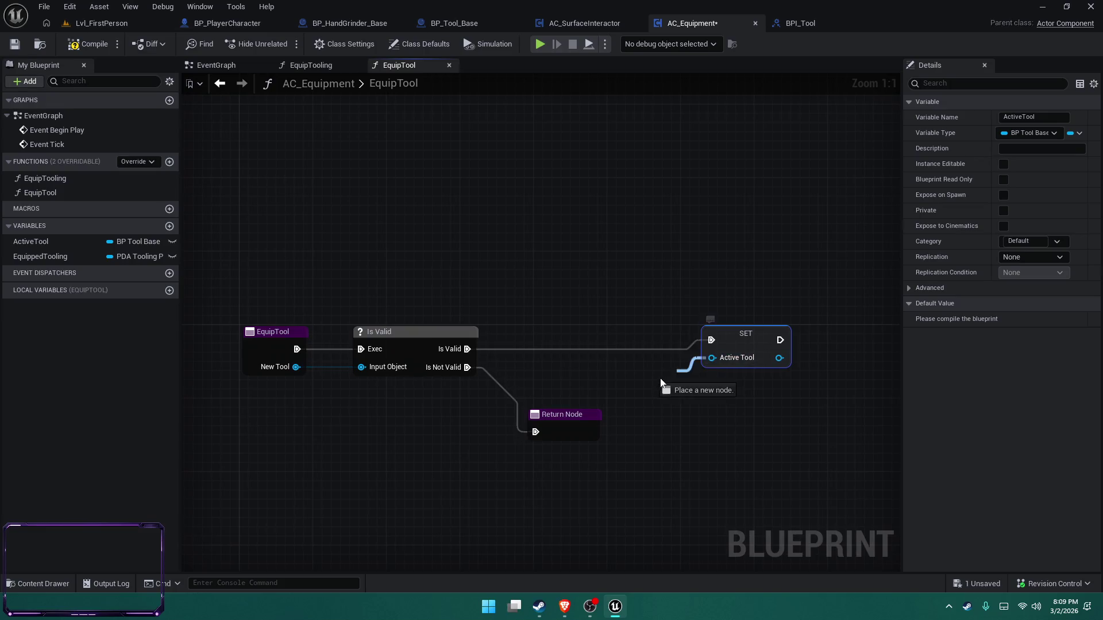
text(new)
key(Return)
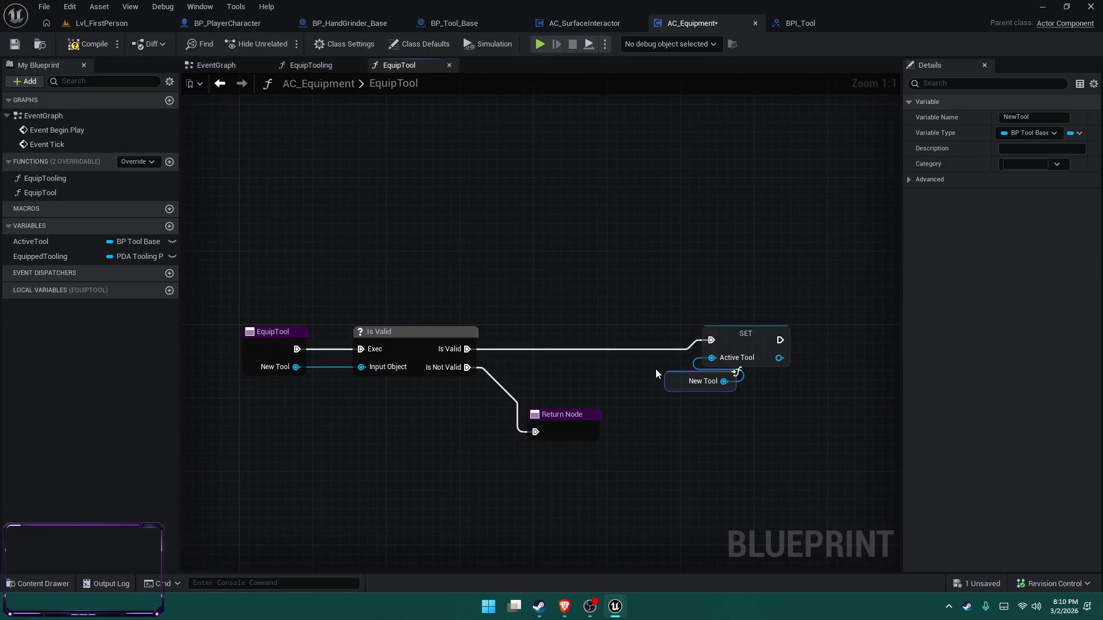
mouse_move(686, 384)
mouse_down()
mouse_move(642, 385)
mouse_move(629, 368)
mouse_up()
Line up the SET, New Tool and Return nodes neatly and save the blueprint
drag(750, 334, 752, 345)
drag(763, 271, 547, 268)
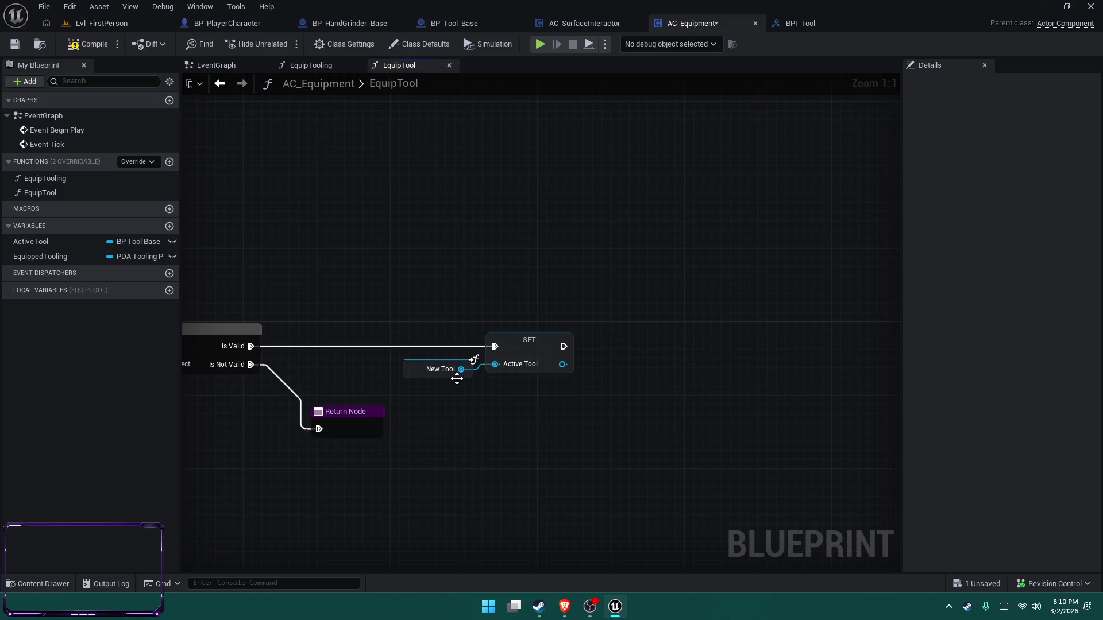
mouse_move(355, 430)
mouse_down()
mouse_move(367, 477)
mouse_move(359, 447)
mouse_move(360, 458)
mouse_up()
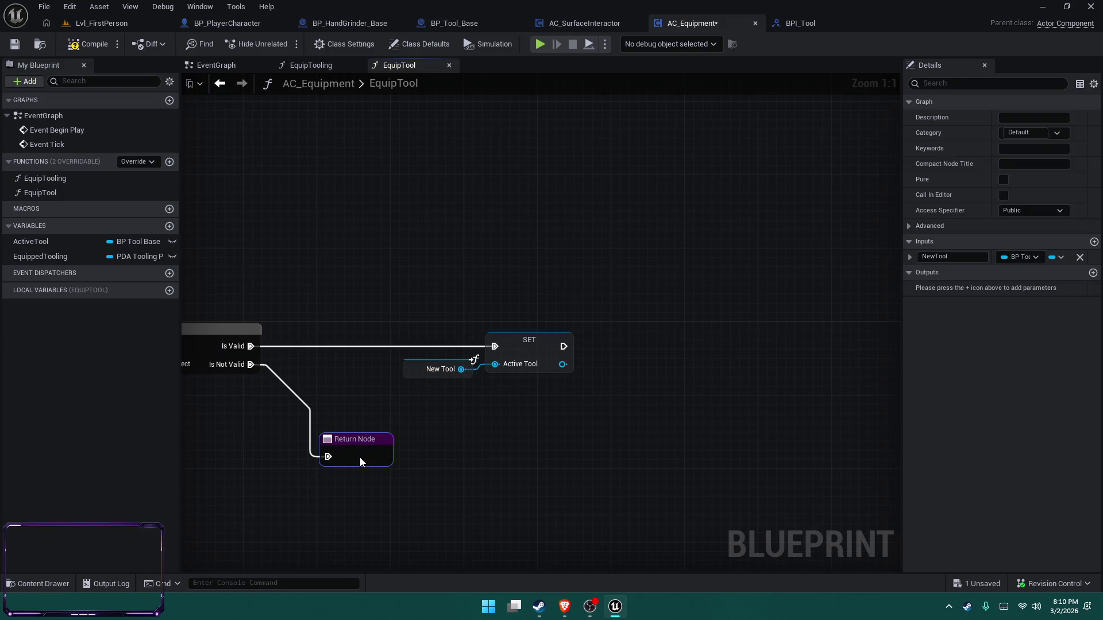
drag(608, 424, 383, 333)
drag(532, 347, 532, 338)
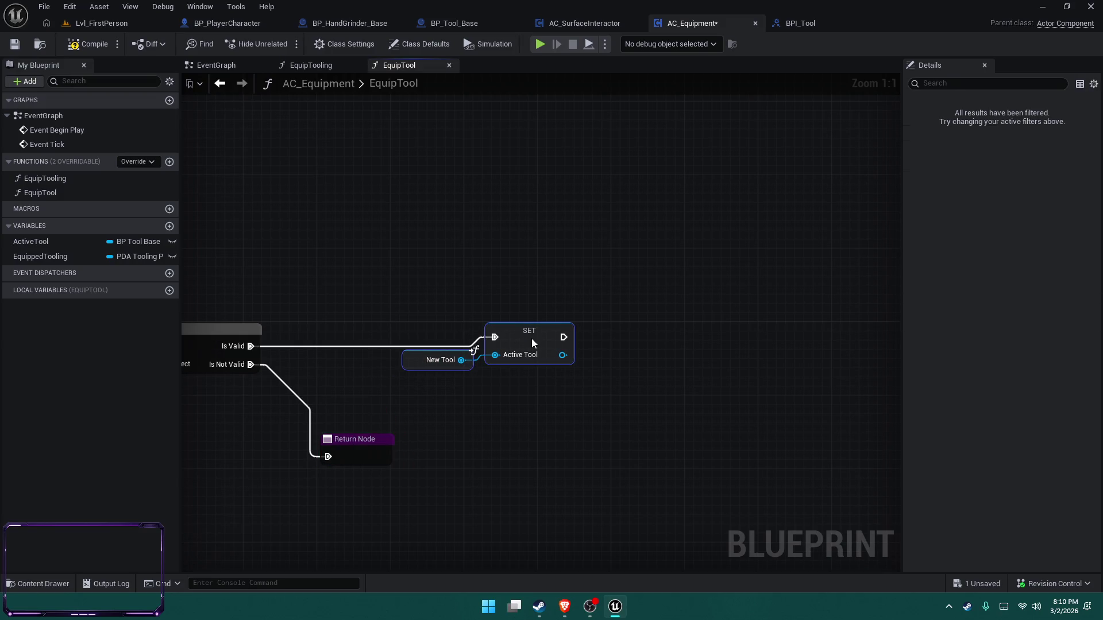
click(735, 371)
key(ctrl+s)
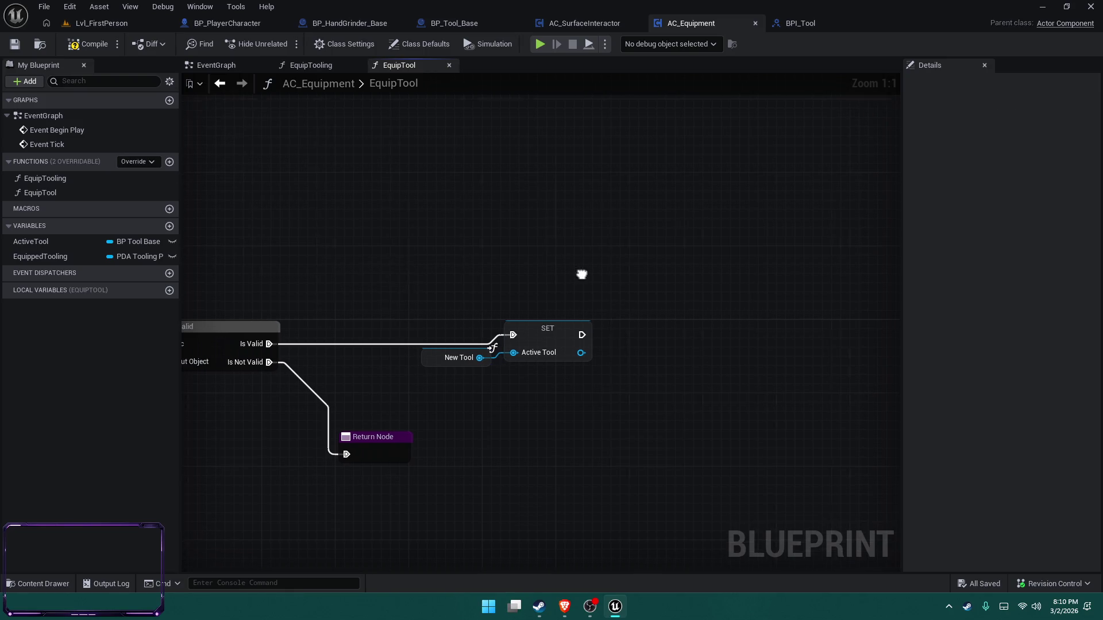
right_click(725, 284)
drag(541, 243, 570, 255)
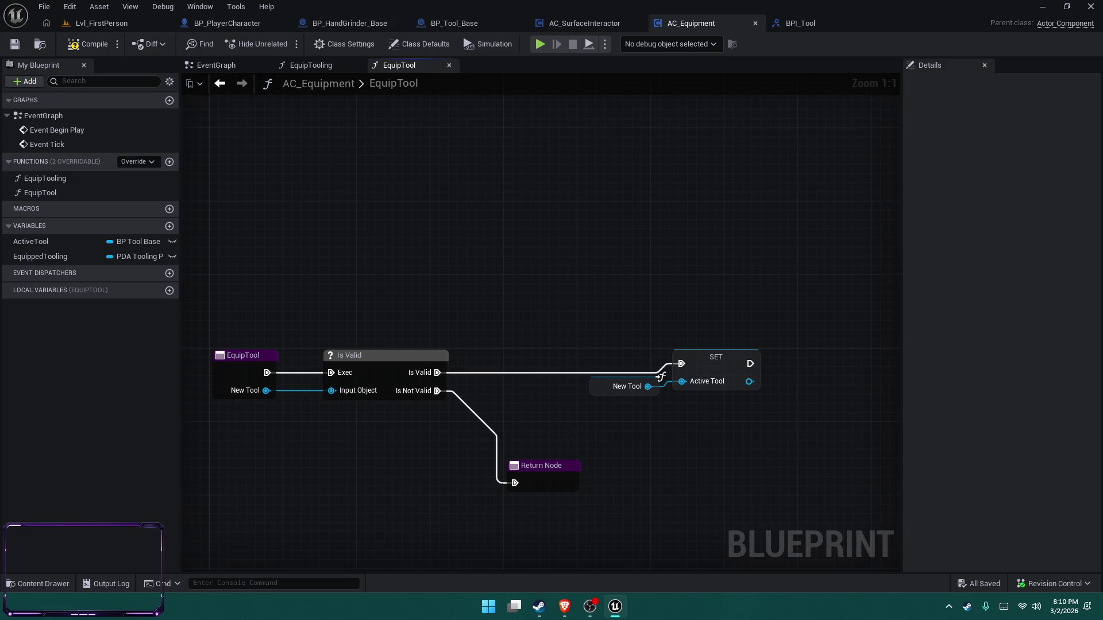
drag(668, 291, 625, 255)
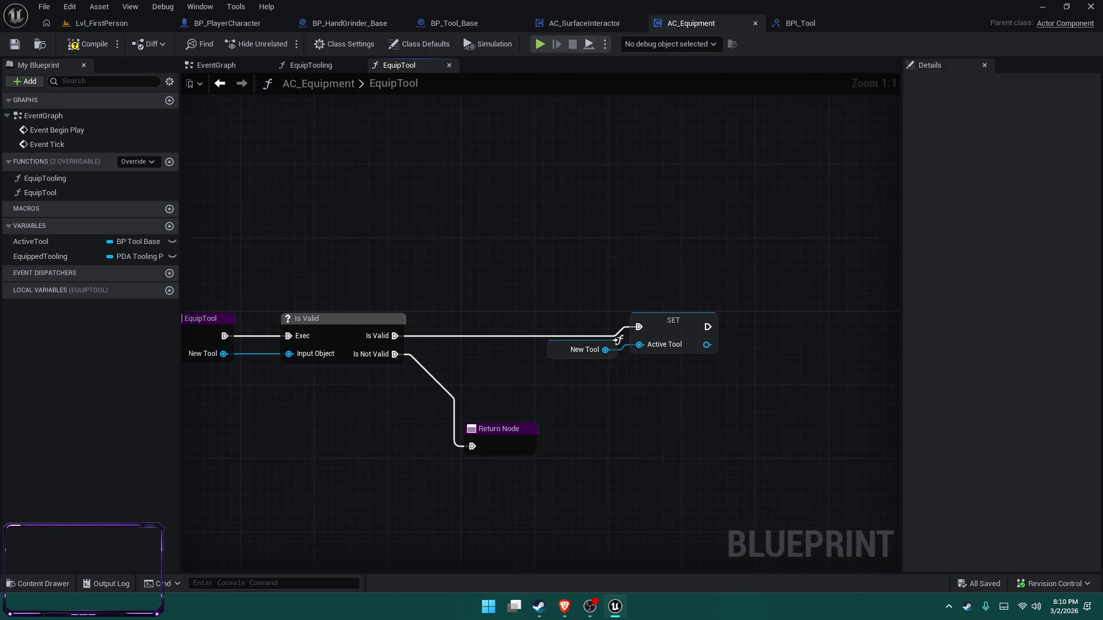
key(alt+Tab)
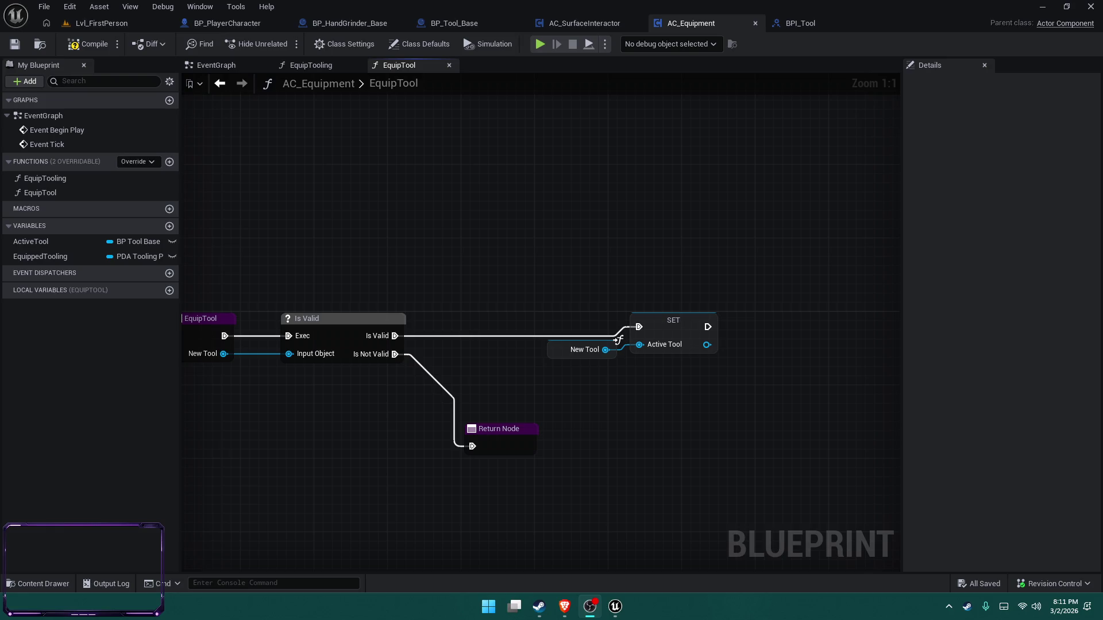
mouse_move(577, 217)
mouse_down()
mouse_move(652, 207)
mouse_move(596, 214)
mouse_move(618, 202)
mouse_move(602, 195)
mouse_up()
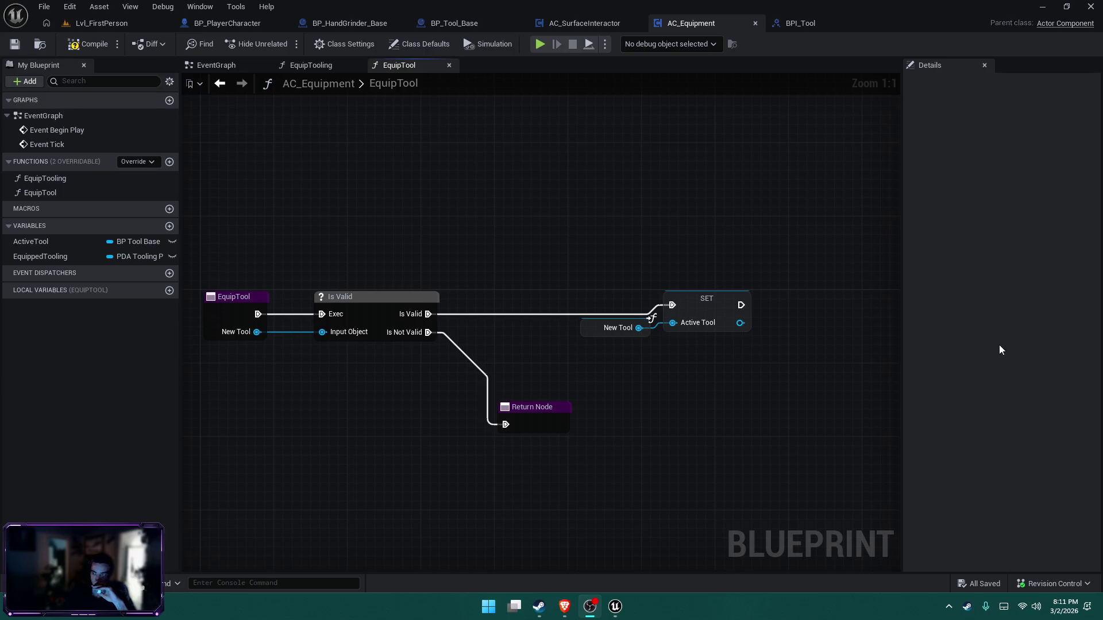
drag(722, 225, 591, 222)
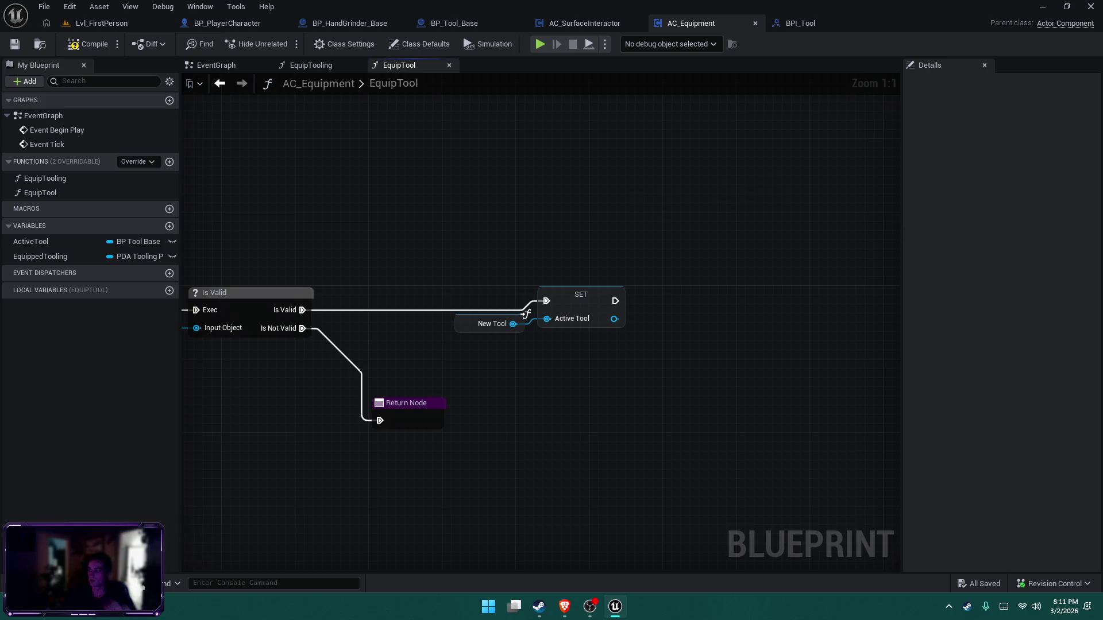
key(alt+Tab)
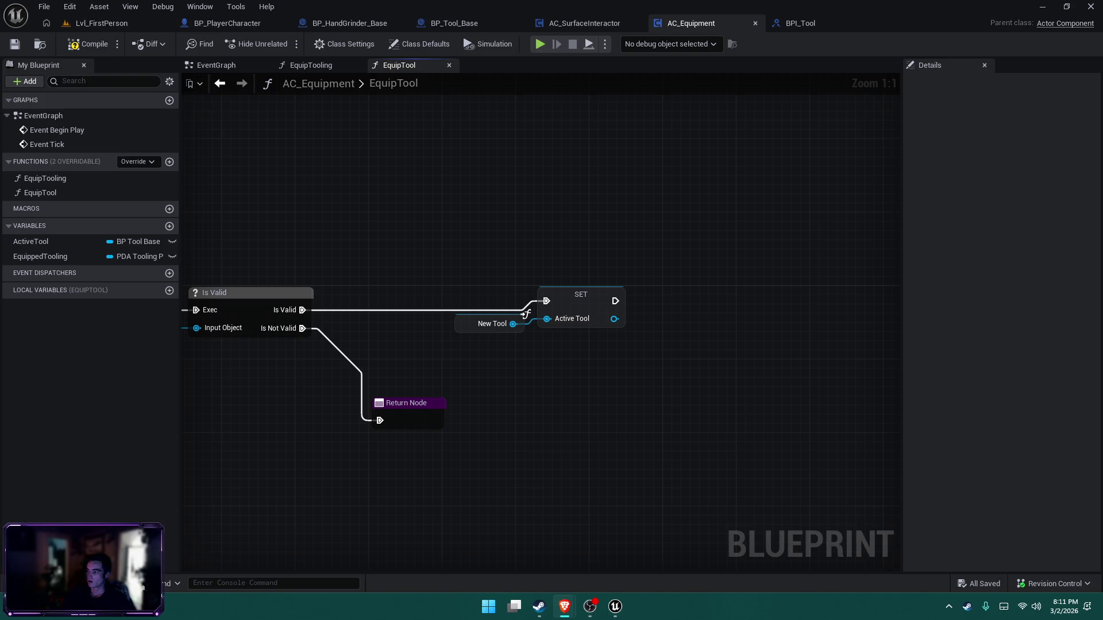
mouse_move(670, 253)
mouse_down()
mouse_move(555, 255)
mouse_move(531, 244)
mouse_up()
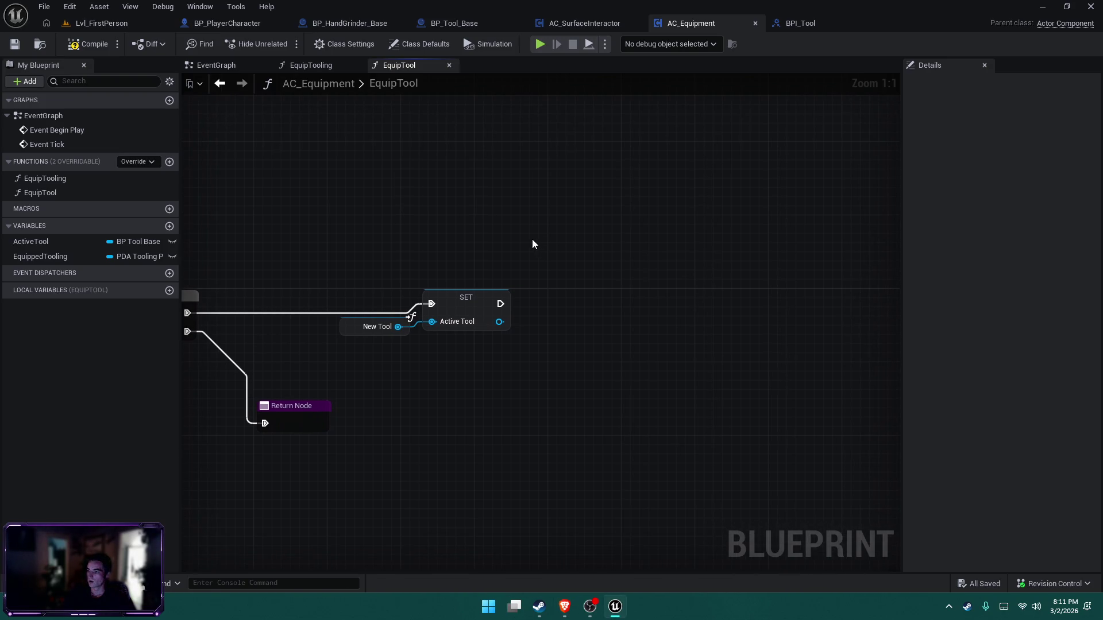
Feed a Does Object Implement Interface (BPI_Tool) check on Active Tool into a Branch, save, and view BPI_Tool
drag(504, 322, 560, 319)
text(activate)
key(Escape)
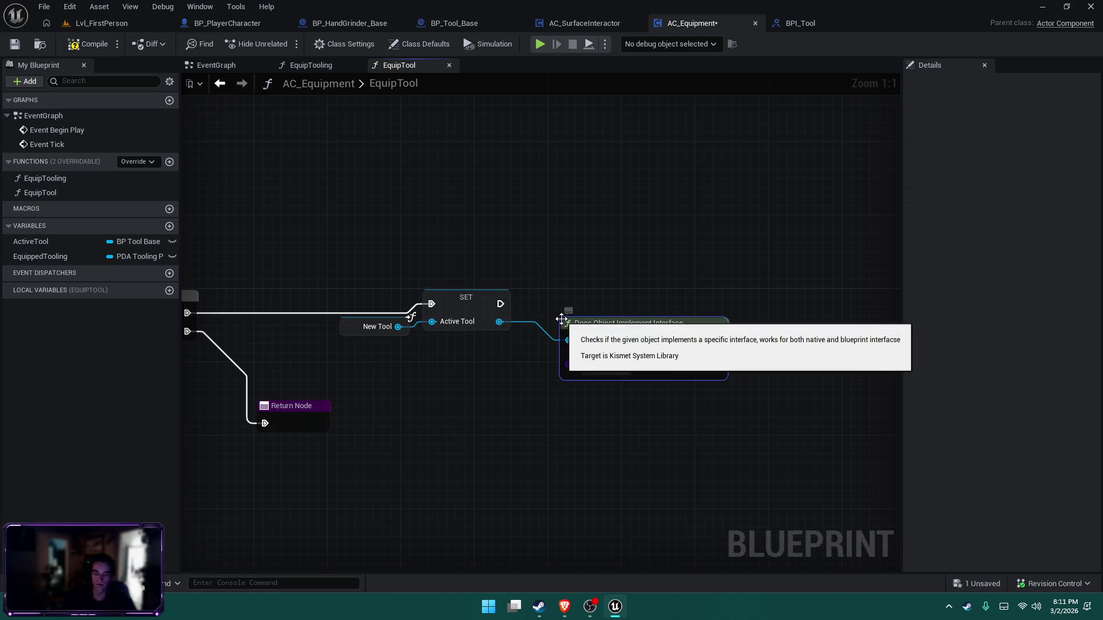
mouse_move(718, 340)
mouse_down()
mouse_move(787, 287)
mouse_move(498, 304)
mouse_up()
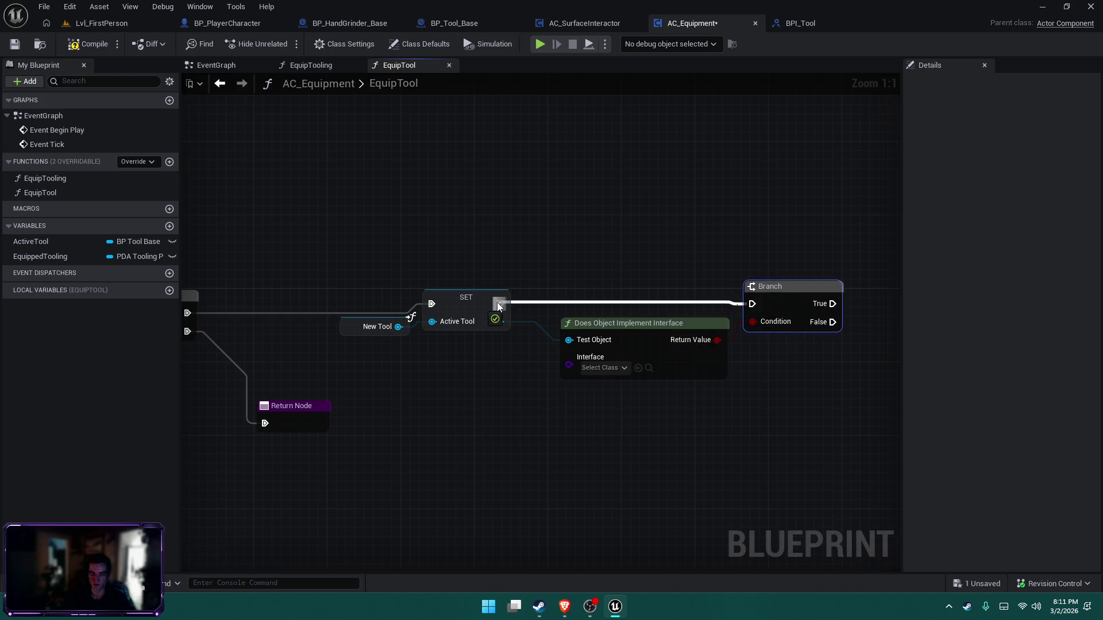
click(603, 368)
scroll(654, 268, down, 10)
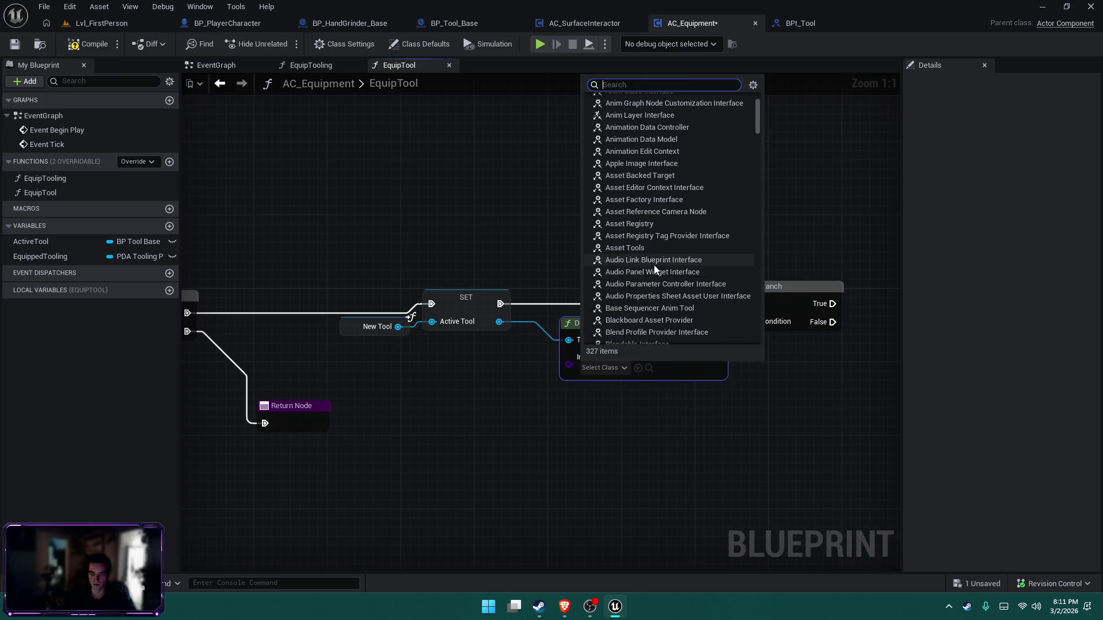
key(Escape)
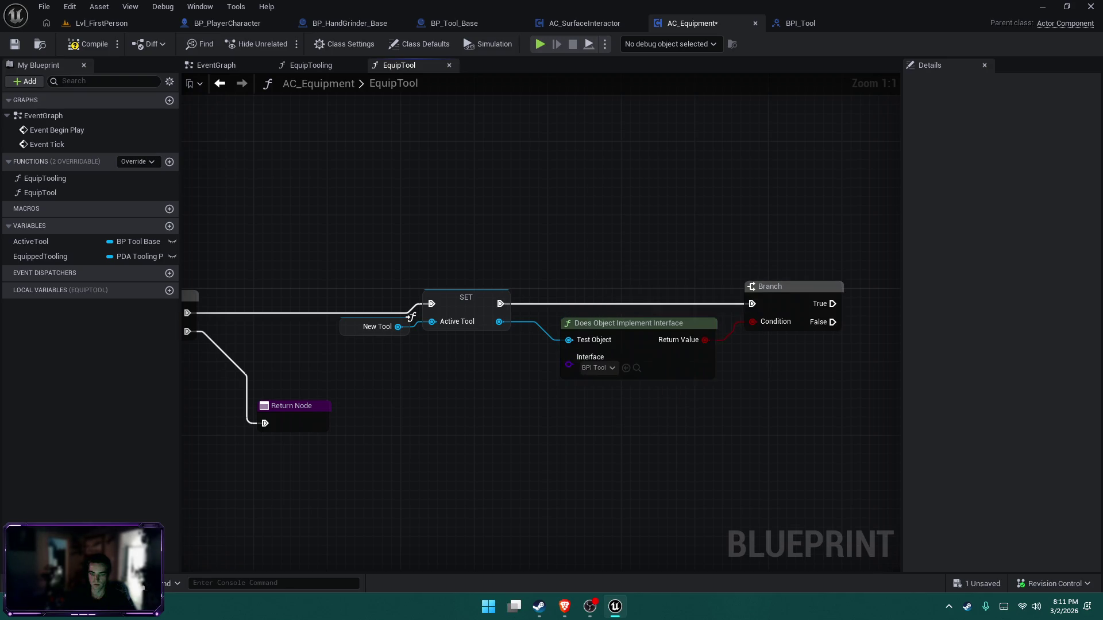
key(ctrl+s)
click(791, 25)
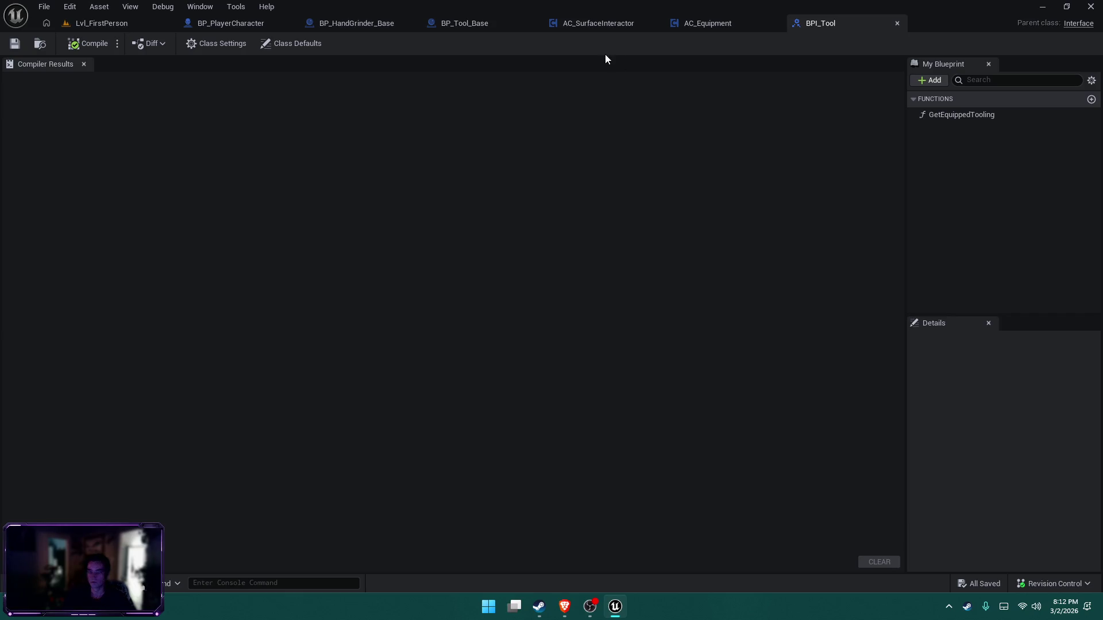
Attach a SET EquippedTooling node to the Branch's False output, move it lower, and save
click(719, 23)
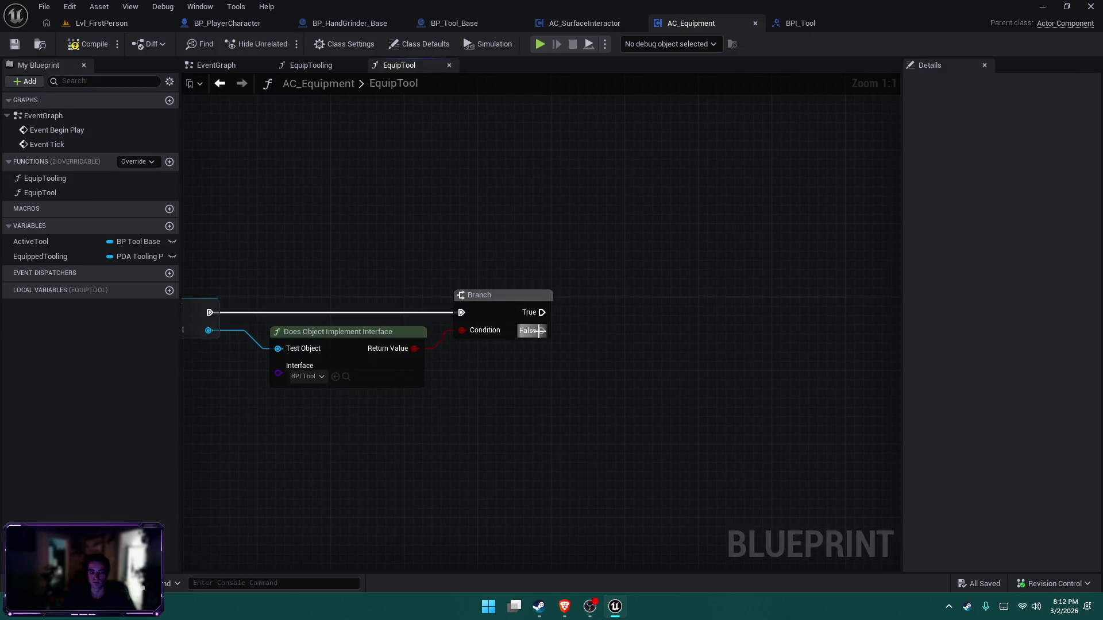
drag(538, 331, 598, 318)
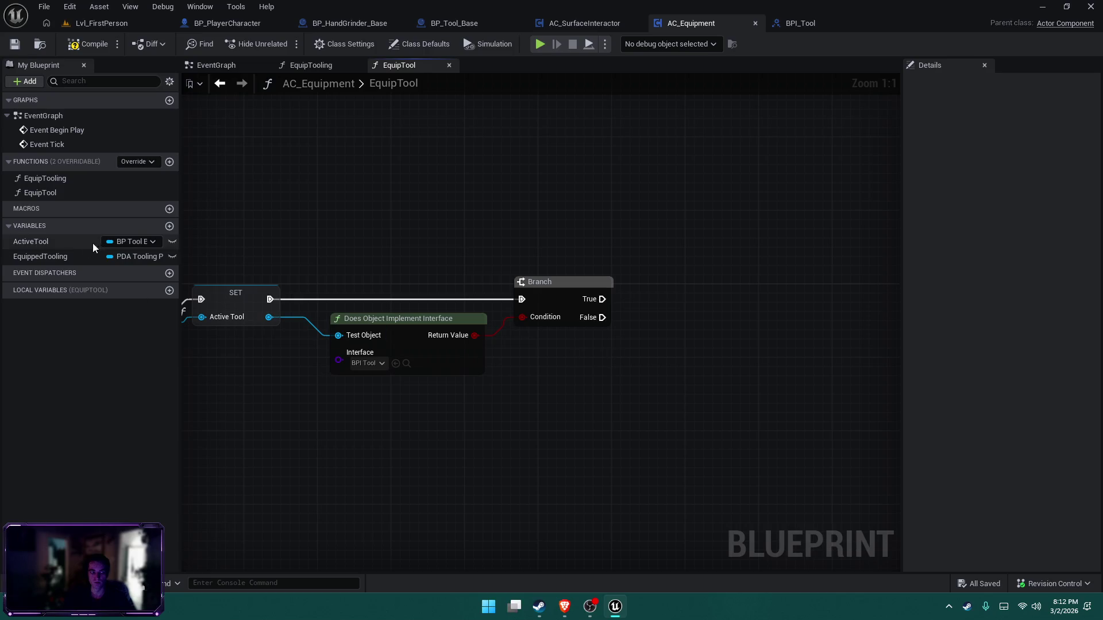
drag(33, 259, 601, 318)
drag(727, 311, 727, 338)
mouse_move(760, 268)
mouse_down()
mouse_move(531, 265)
mouse_move(509, 251)
mouse_up()
key(ctrl+s)
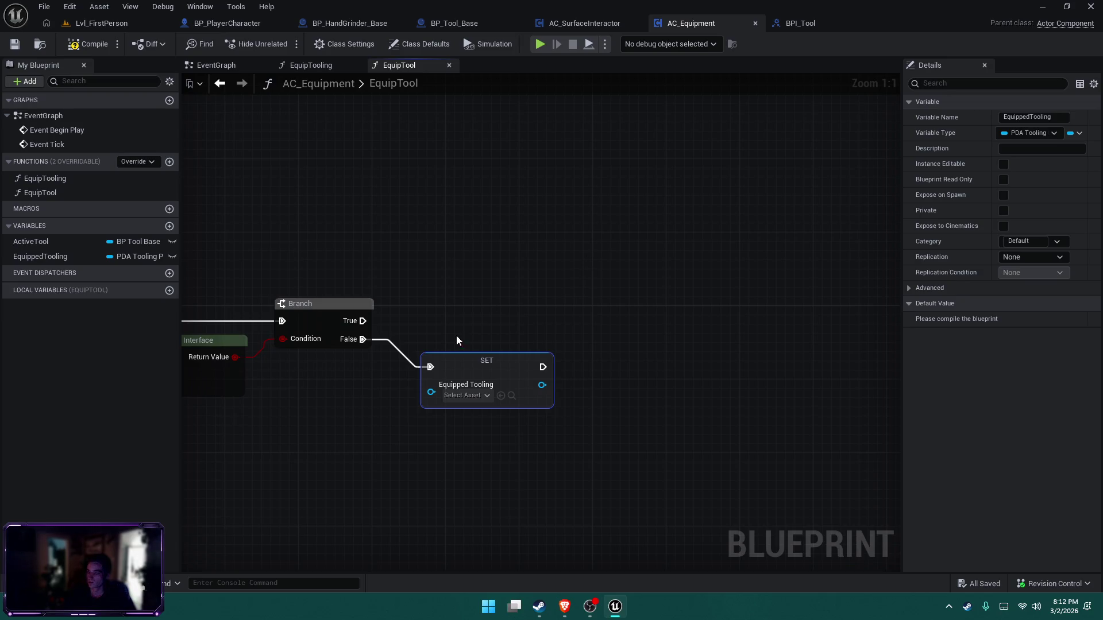
From Branch True, add Get Equipped Tooling targeting an Active Tool getter, and save
drag(359, 328, 512, 312)
text(get equip)
key(Return)
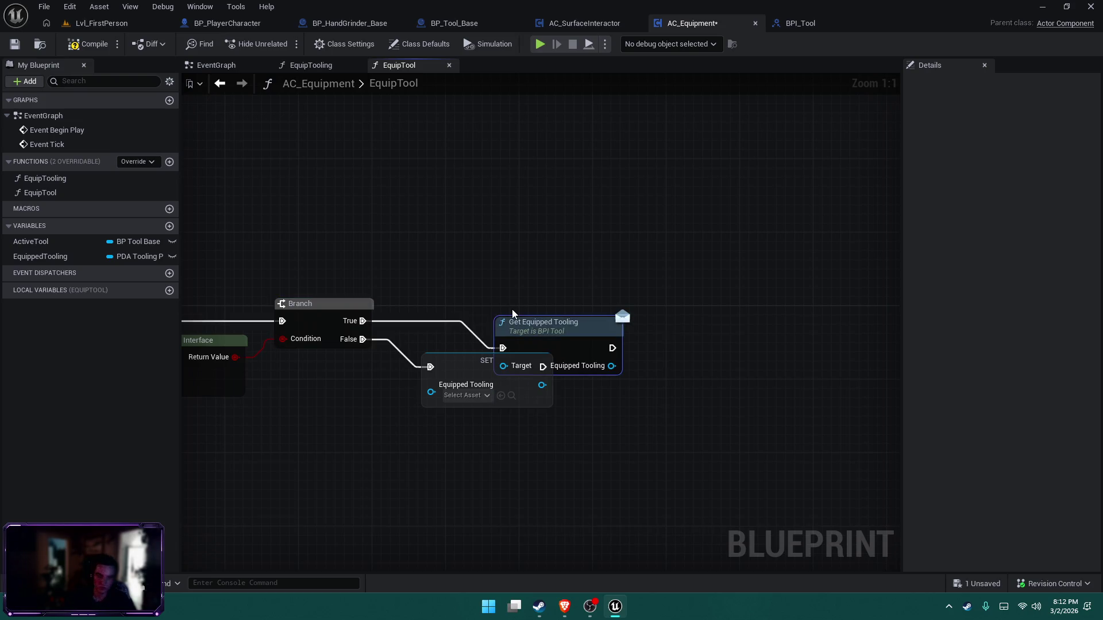
mouse_move(550, 332)
mouse_down()
mouse_move(570, 295)
mouse_move(636, 315)
mouse_move(642, 305)
mouse_up()
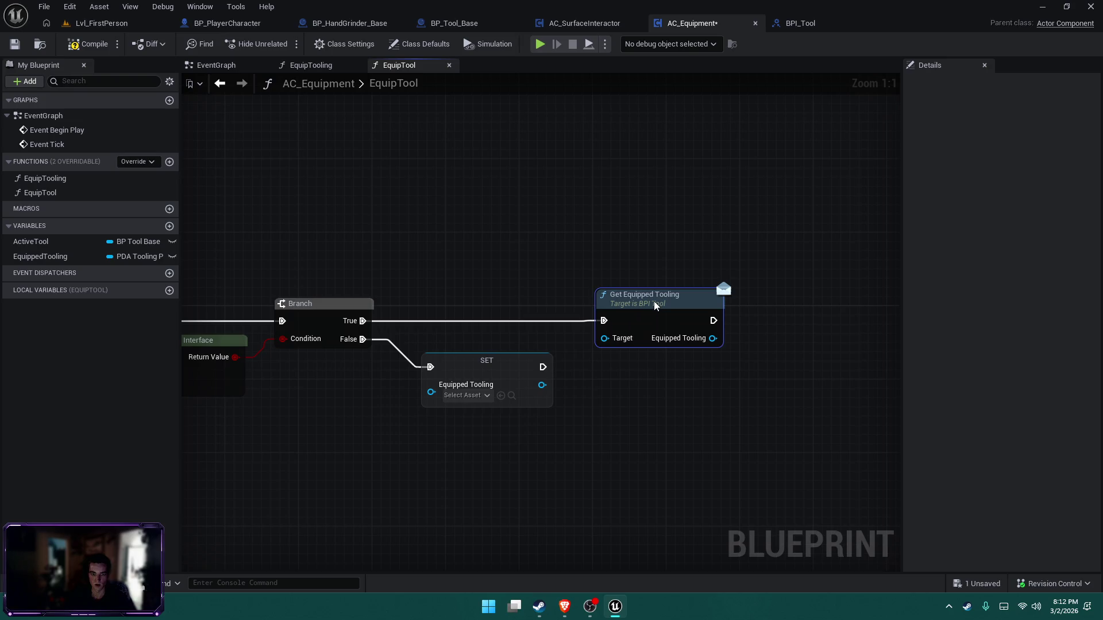
click(31, 241)
mouse_move(31, 241)
mouse_down()
mouse_move(655, 407)
mouse_move(605, 339)
mouse_up()
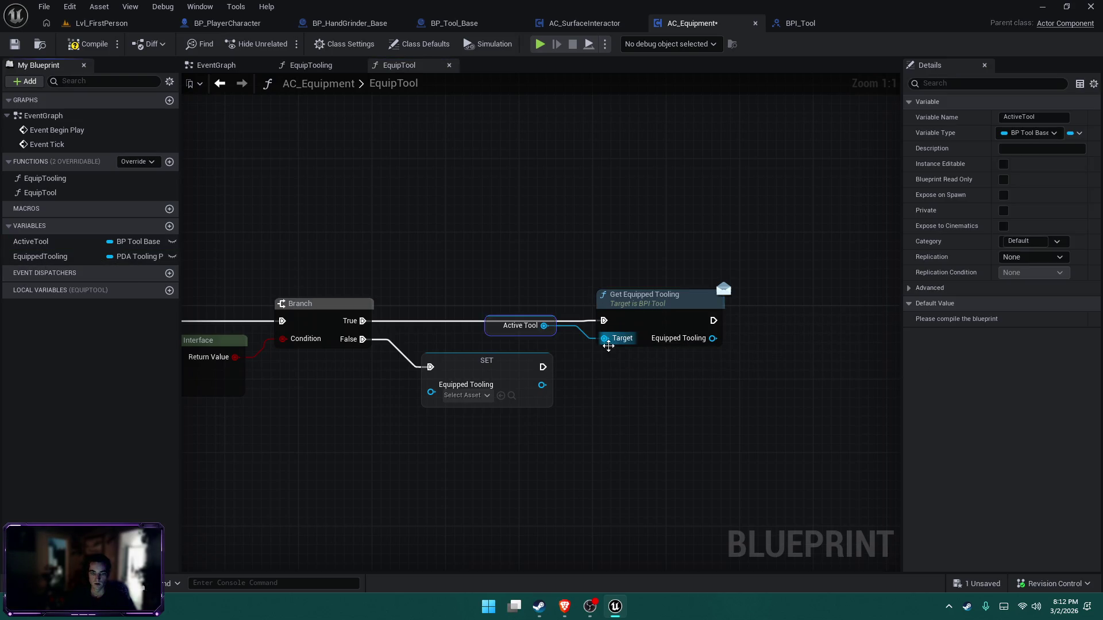
mouse_move(489, 324)
mouse_down()
mouse_move(511, 345)
mouse_move(524, 283)
mouse_move(521, 299)
mouse_up()
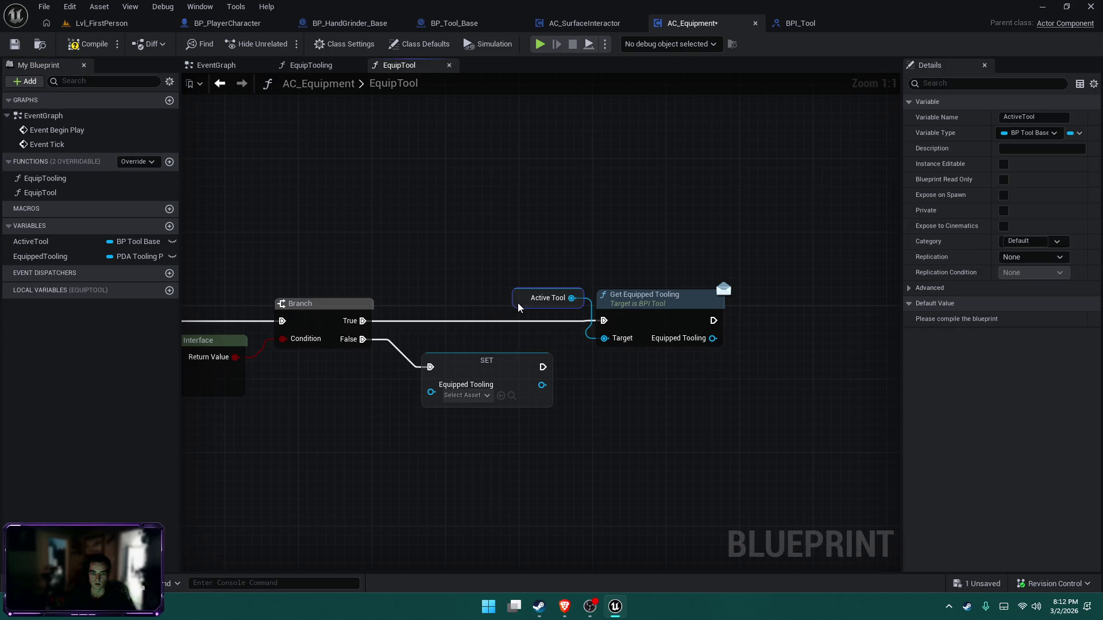
click(701, 377)
key(ctrl+s)
Store the returned tooling in EquippedTooling, save, and comment the setter 'Set EQuipped Tooling'
mouse_move(783, 337)
mouse_down()
mouse_move(419, 335)
mouse_move(586, 311)
mouse_up()
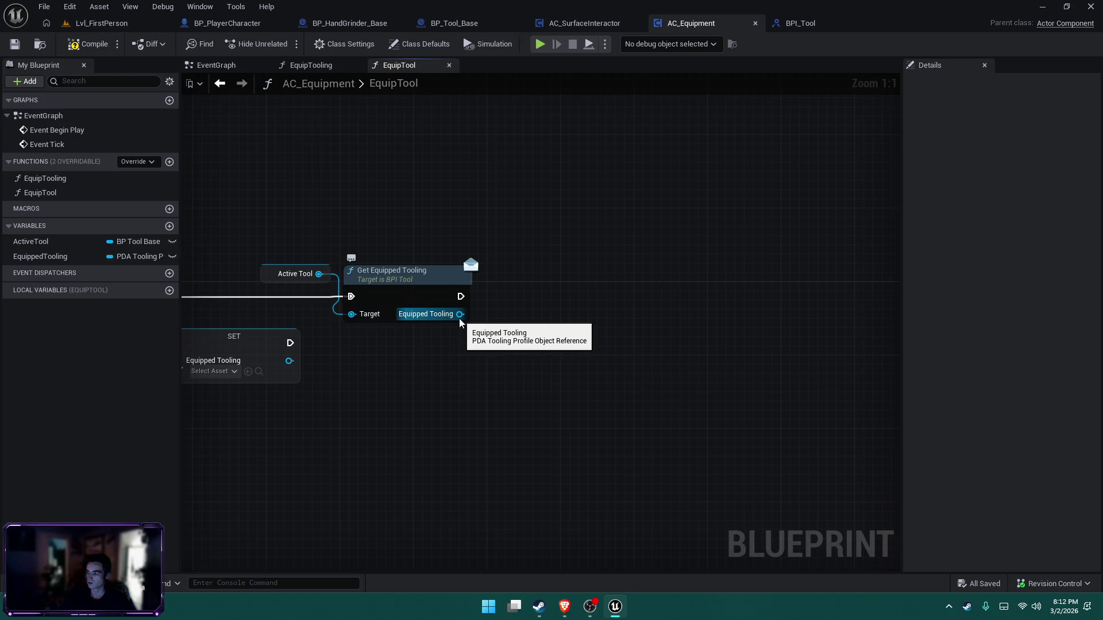
drag(381, 391, 1086, 397)
drag(861, 396, 221, 396)
click(40, 256)
mouse_move(41, 256)
mouse_down()
mouse_move(595, 336)
mouse_move(575, 329)
mouse_up()
drag(686, 311, 677, 302)
key(ctrl+s)
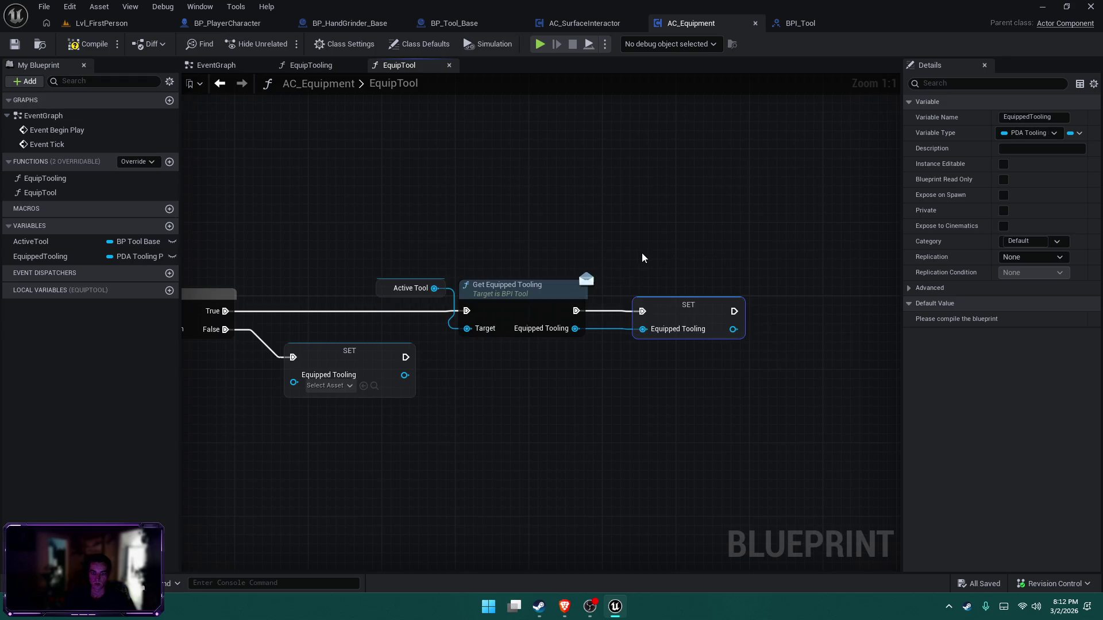
text(cSet EQuipped Tooling)
key(Return)
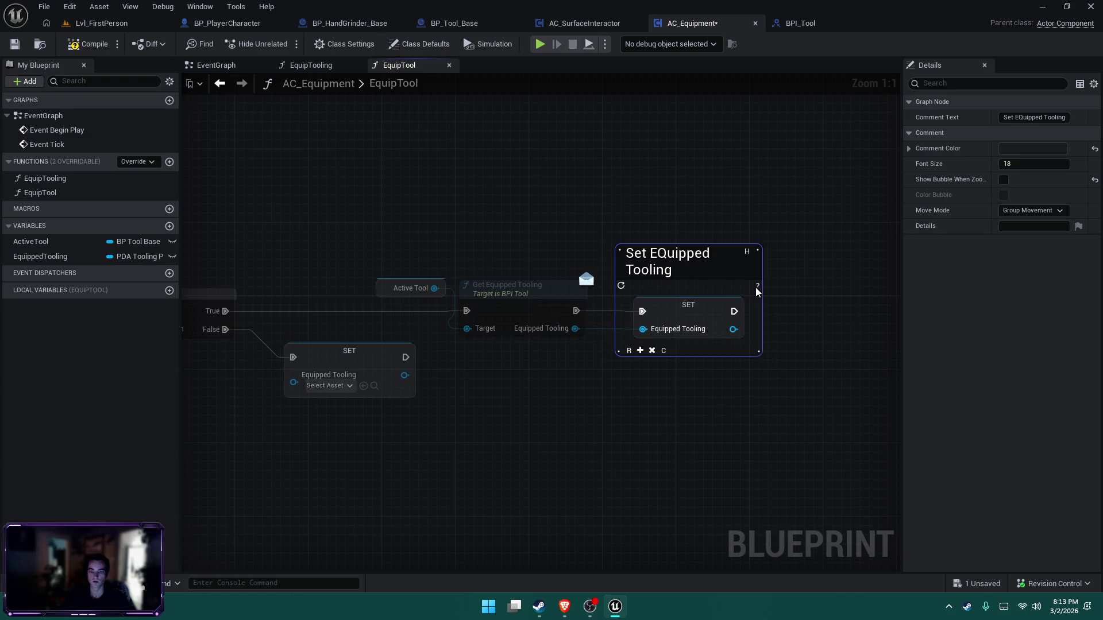
Comment the Active Tool and Get Equipped Tooling nodes 'Get Equipped Tooling (If Any) From Active Tool'
drag(424, 259, 546, 352)
text(cGet Equipped Tooling (IF an)
key(BackSpace)
key(BackSpace)
text(Any) )
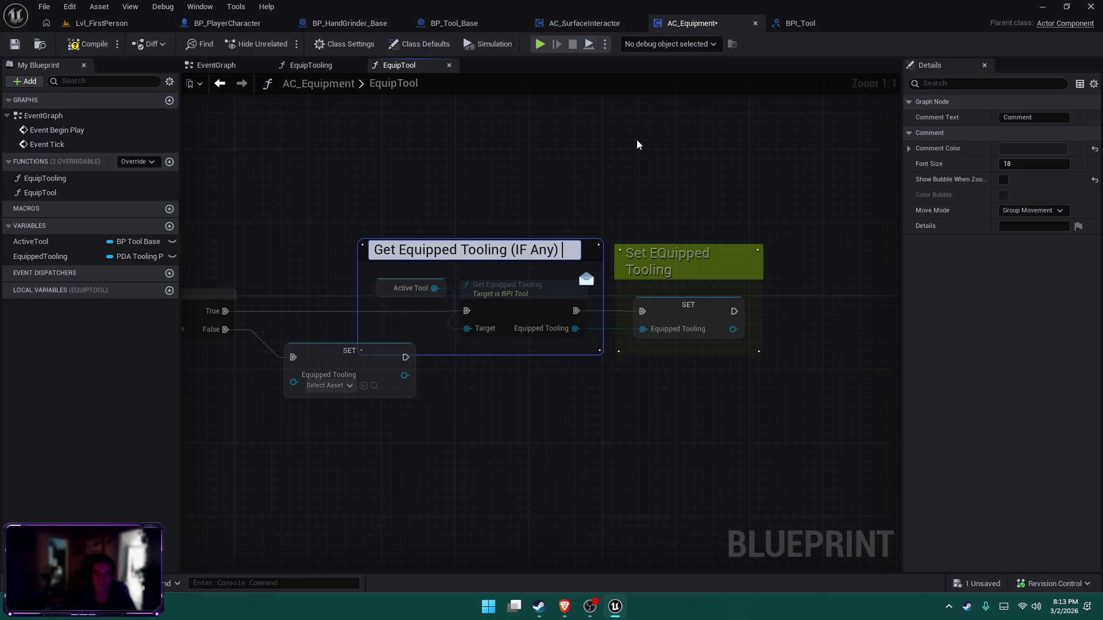
text(From Active Tool)
key(Return)
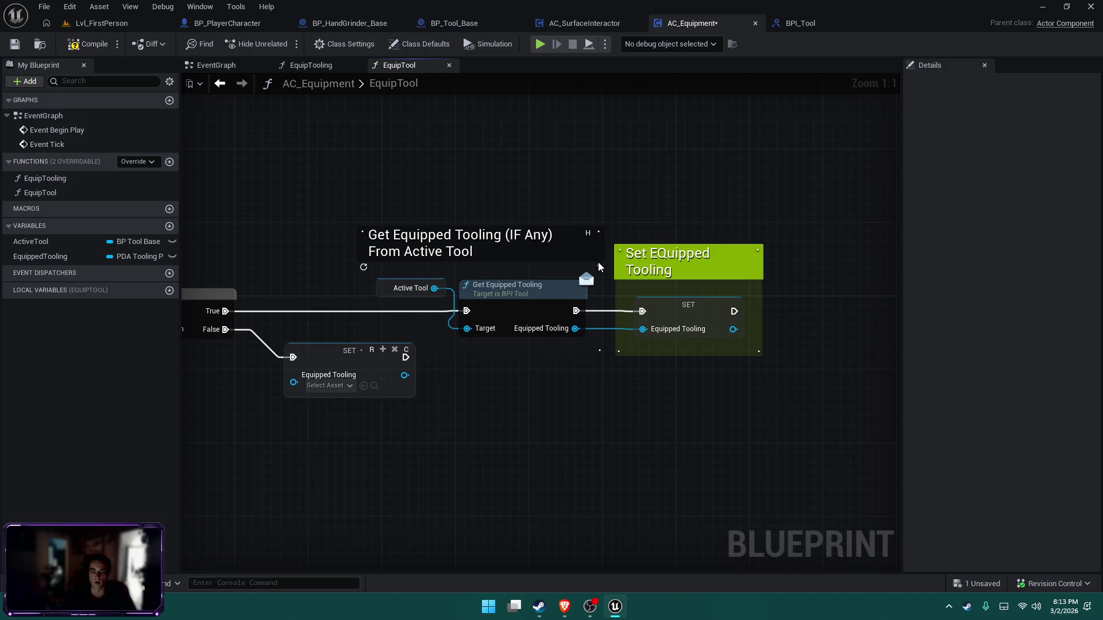
Wrap the False-path SET in a teal comment 'Clear Tooling > Object is not a tool' and save
drag(440, 152, 663, 154)
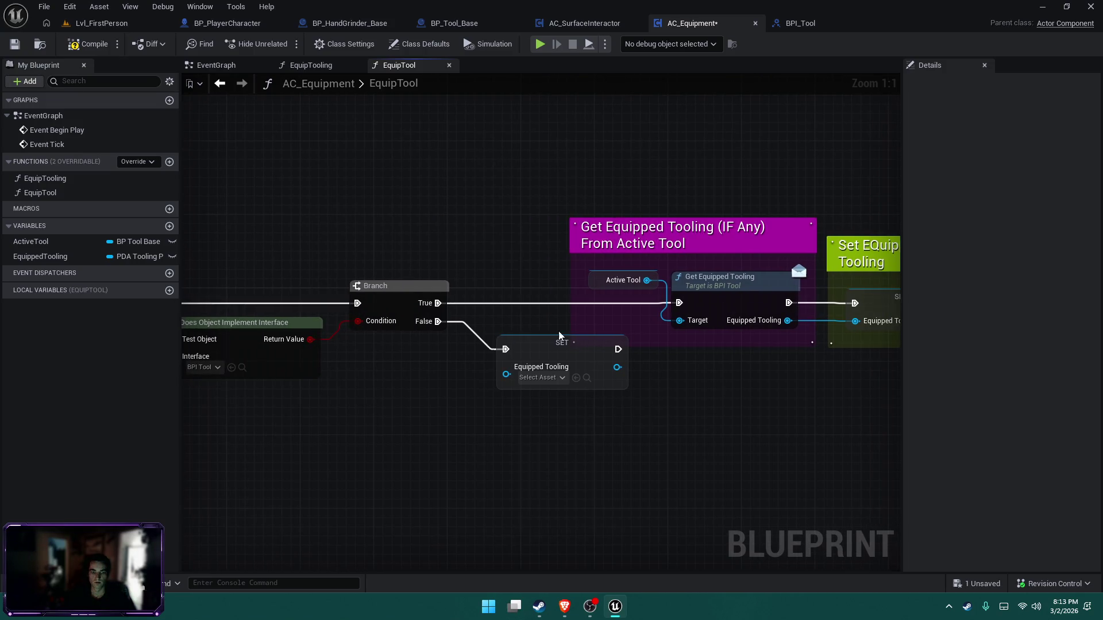
click(548, 348)
key(c)
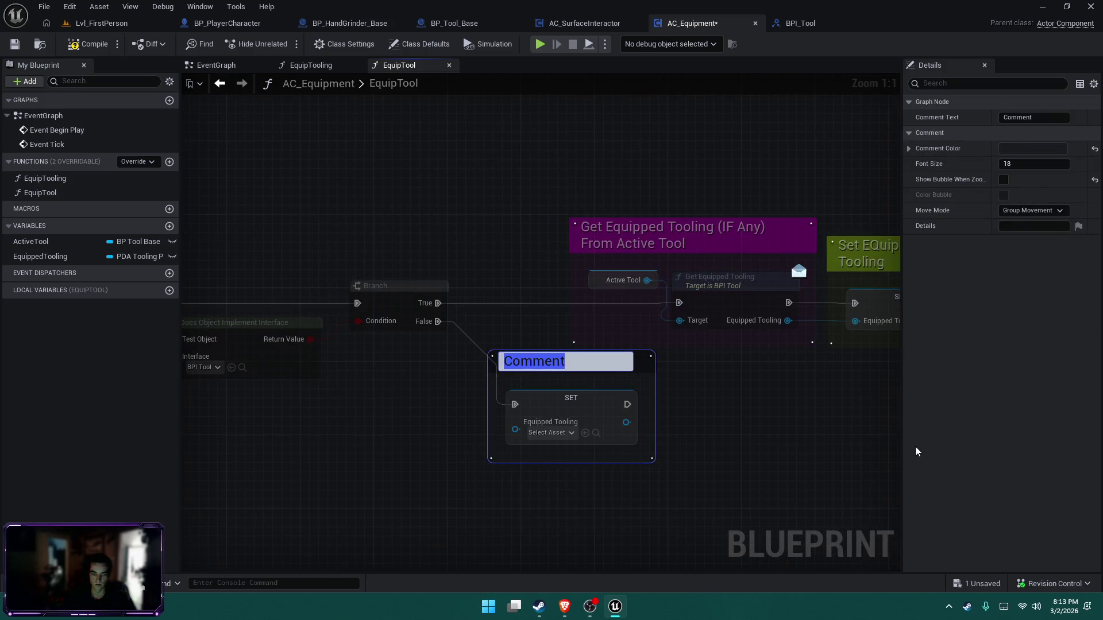
text(Ckea)
key(BackSpace)
key(BackSpace)
key(BackSpace)
text(lear)
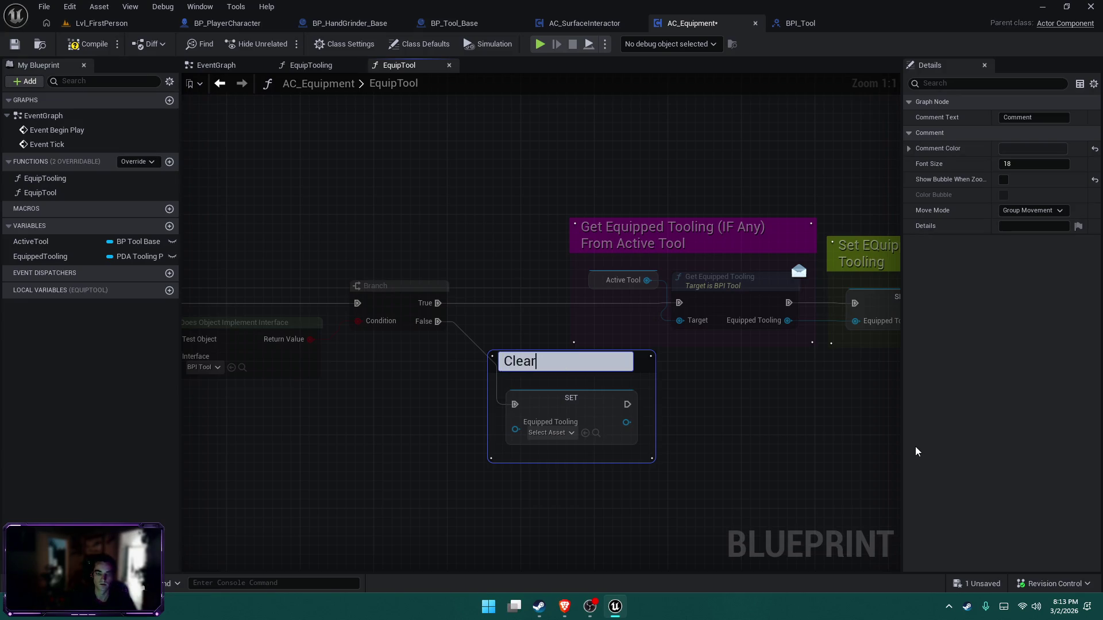
text( Tooling >)
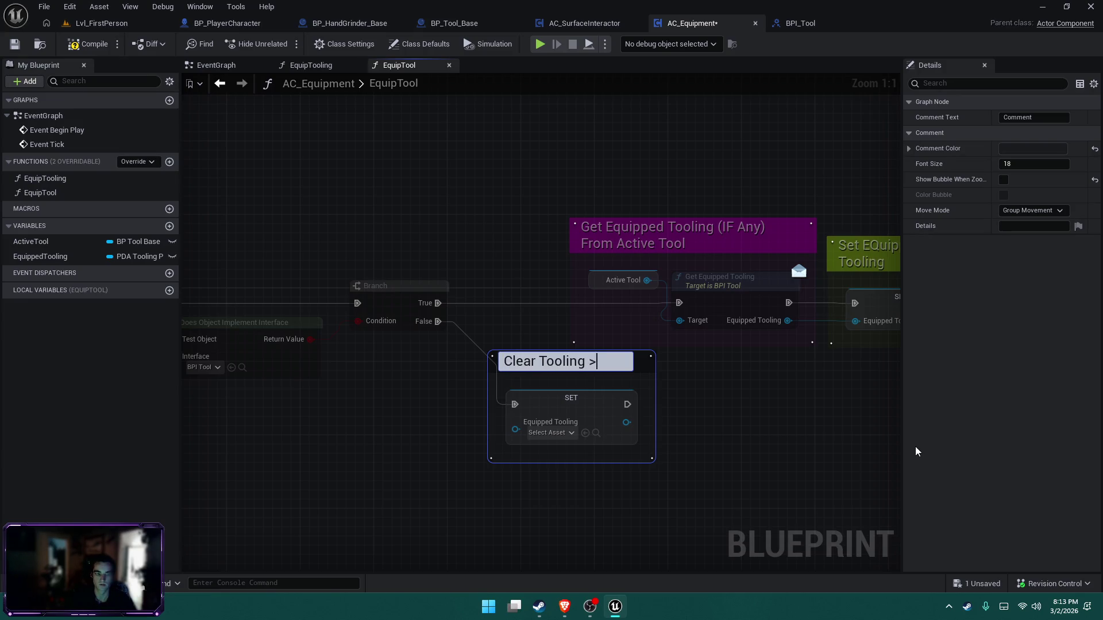
text( Object is)
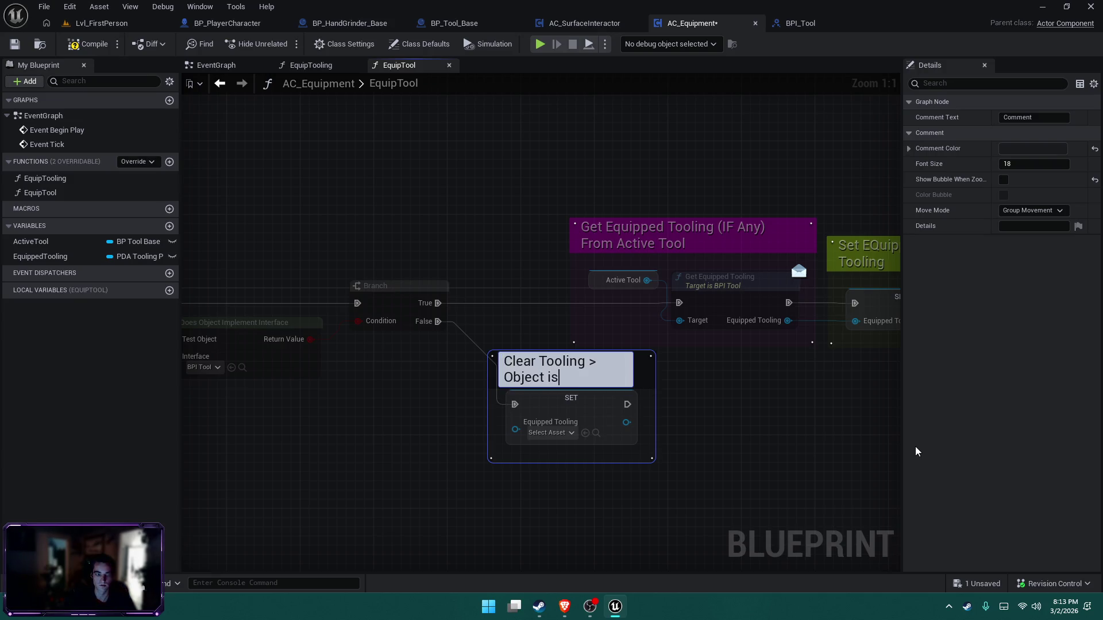
text( not a tool)
key(Return)
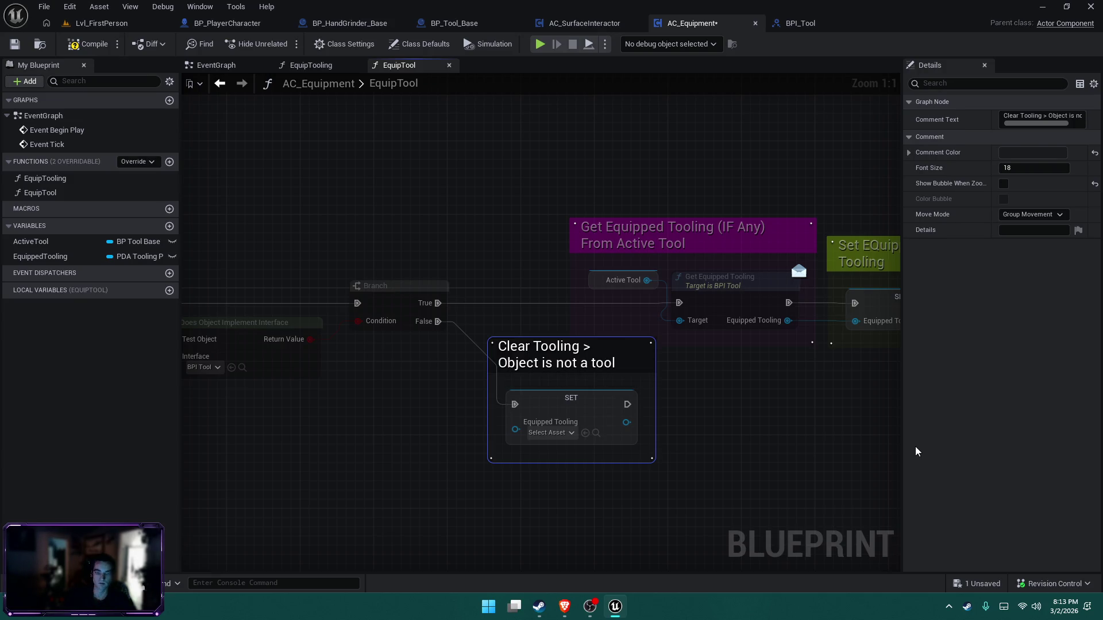
mouse_move(575, 351)
mouse_down()
mouse_move(582, 386)
mouse_move(648, 386)
mouse_move(648, 368)
mouse_up()
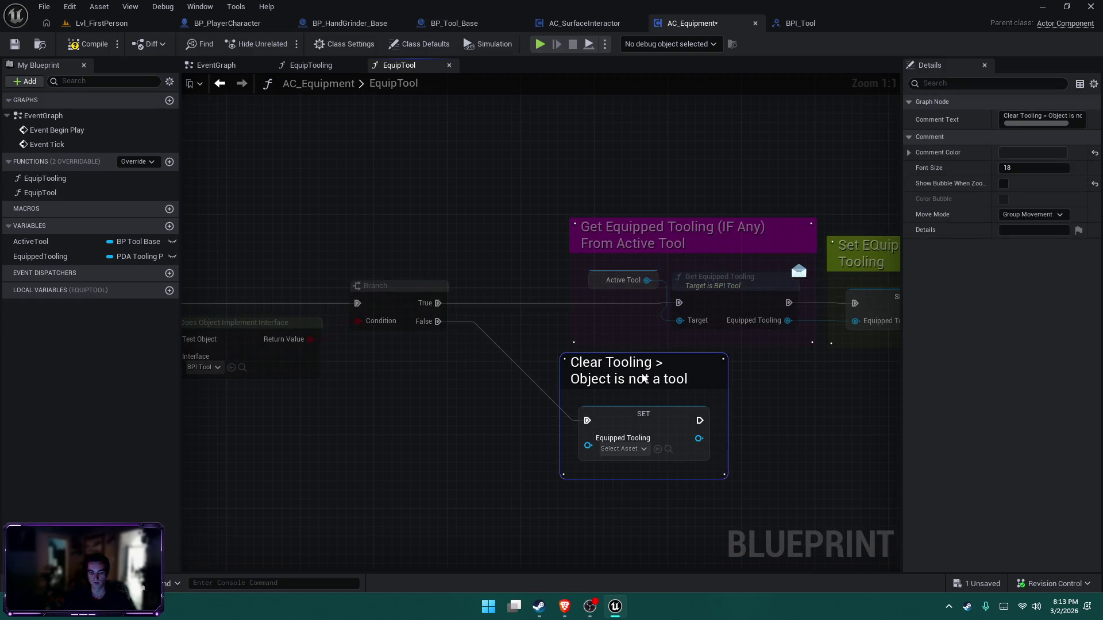
click(378, 441)
key(ctrl+s)
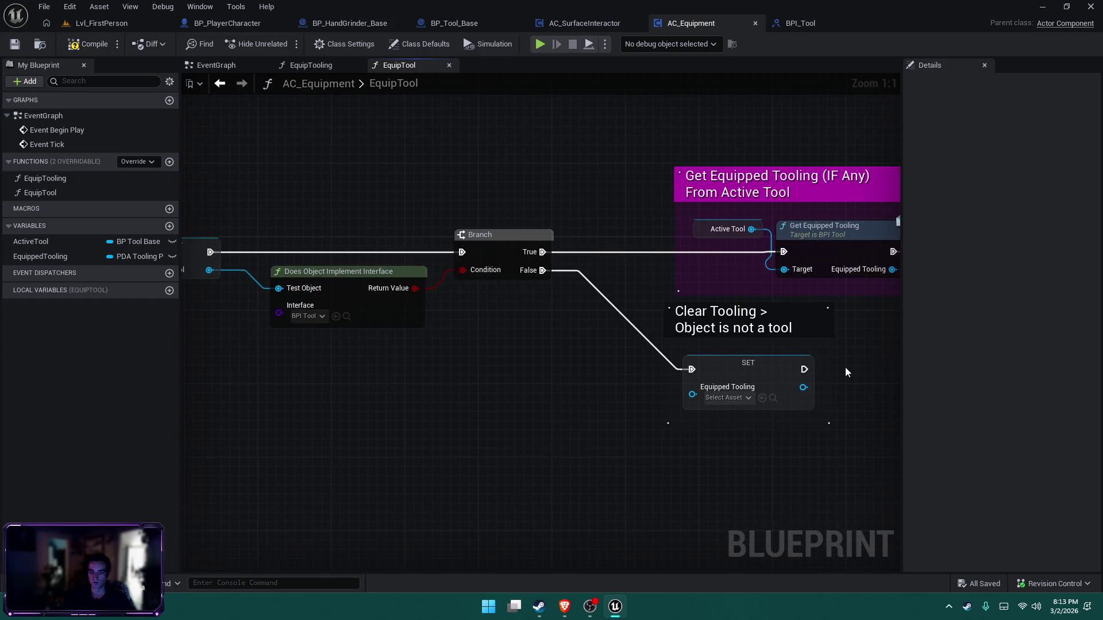
click(827, 344)
scroll(568, 398, down, 1)
Comment the Does Object Implement Interface node 'Does implement BPI_Tool?'
drag(553, 392, 604, 404)
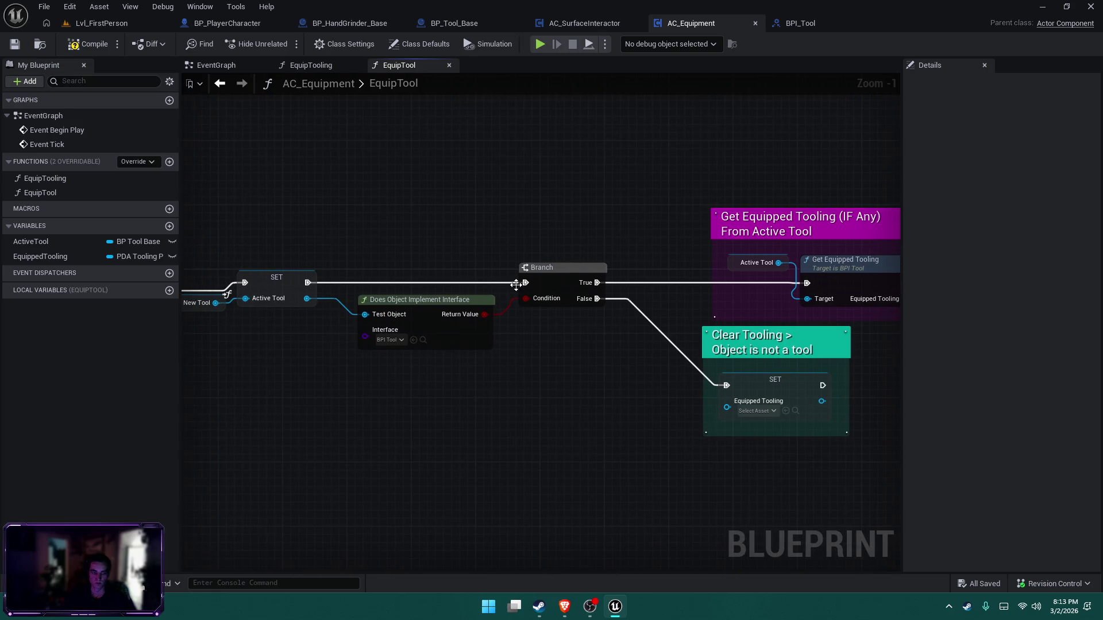
drag(391, 252, 470, 347)
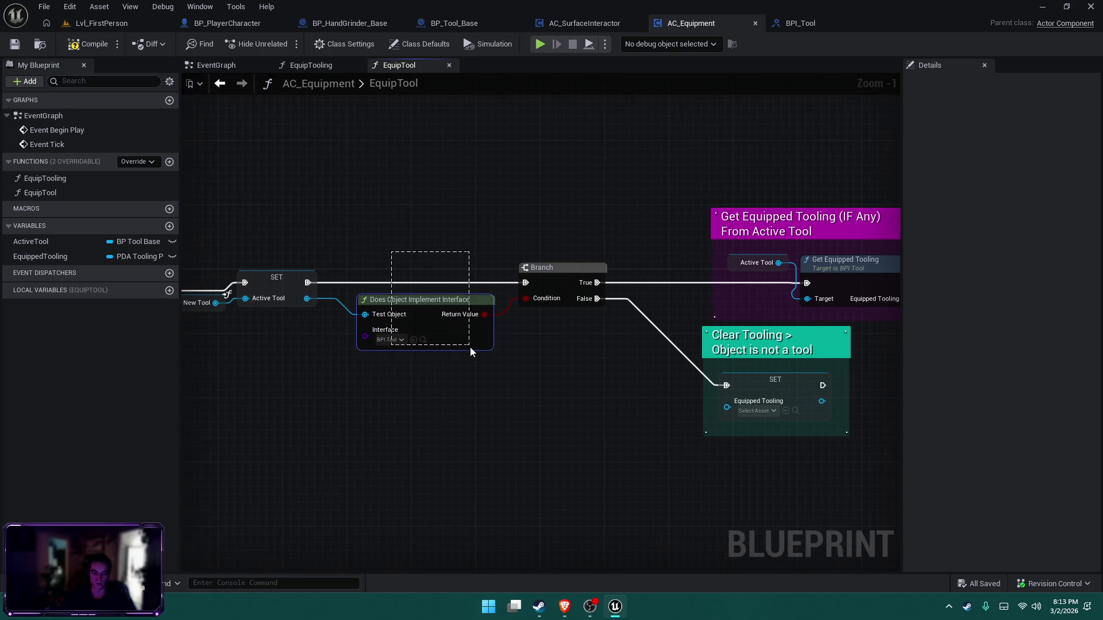
text(c)
text(Does implement)
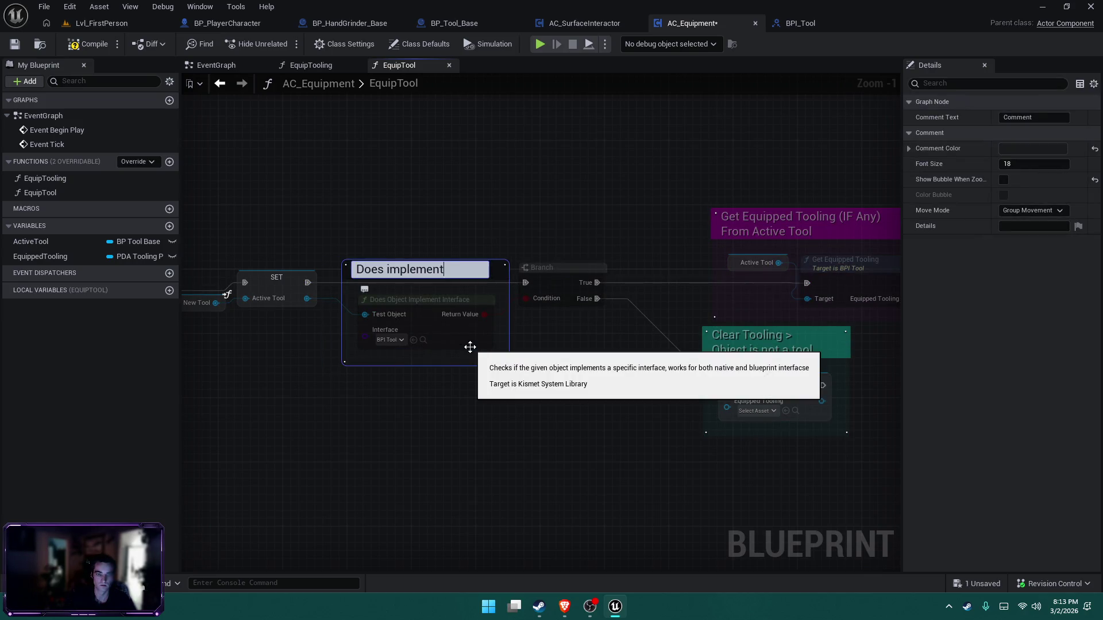
text( BPI_Tool?)
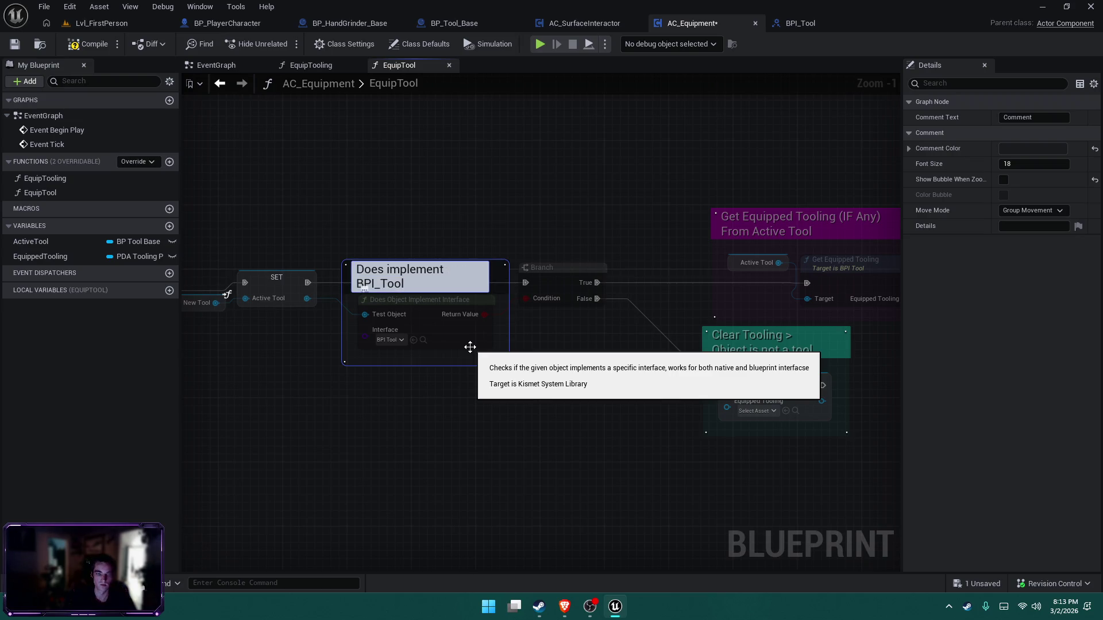
key(Return)
click(522, 185)
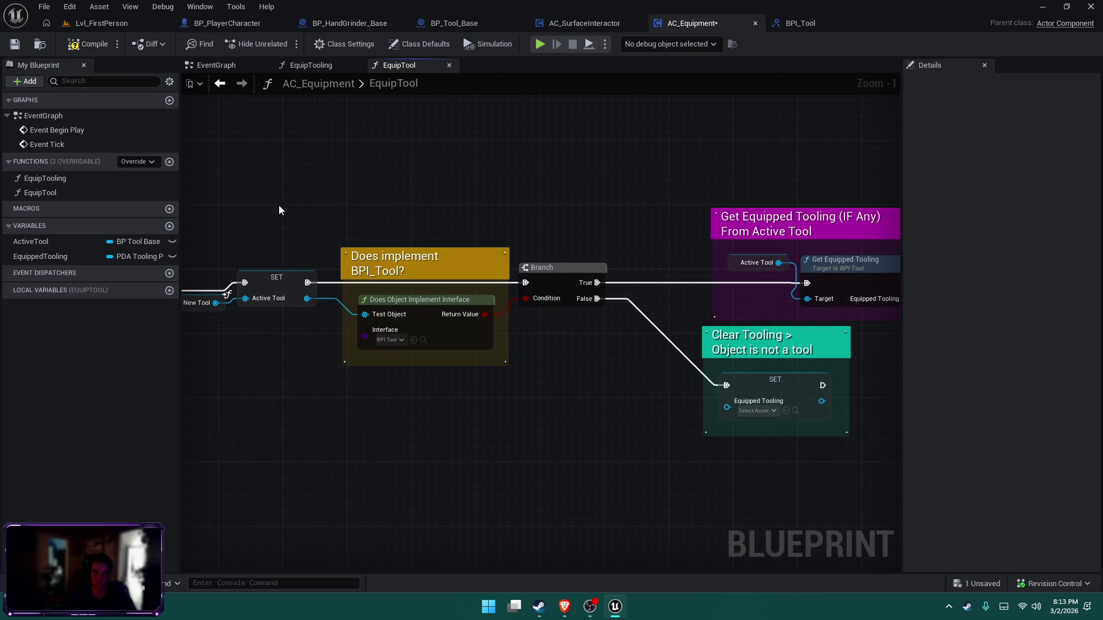
Comment the SET Active Tool and New Tool nodes 'Set Active Tool from New Tool >'
drag(278, 207, 618, 252)
drag(520, 224, 630, 350)
text(cSet Acti)
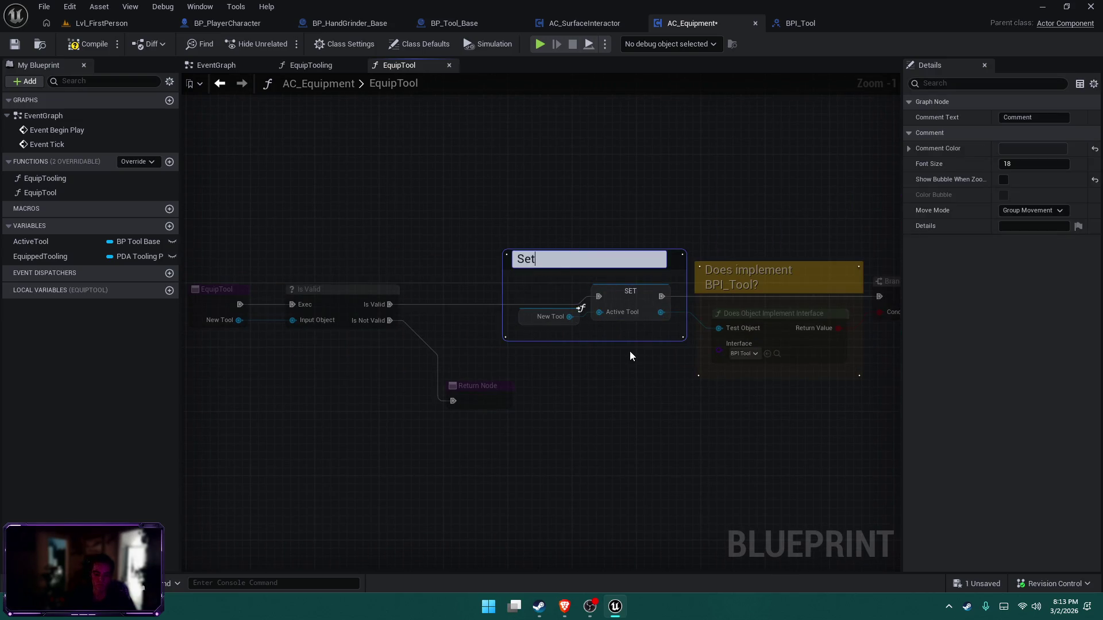
text(ve Tool fromNew Tool >)
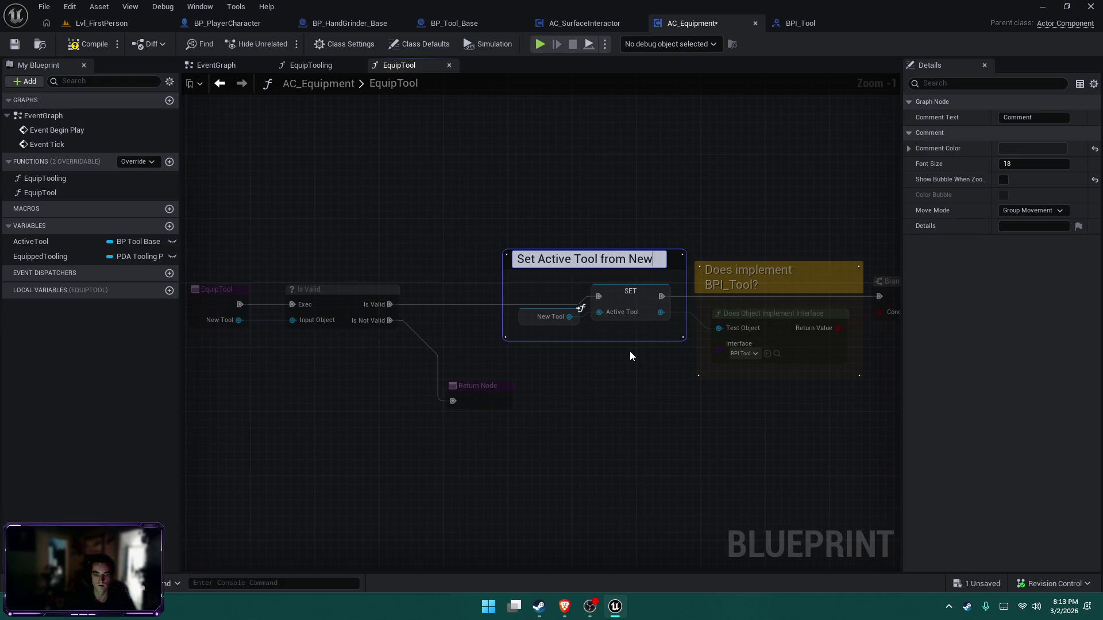
key(Return)
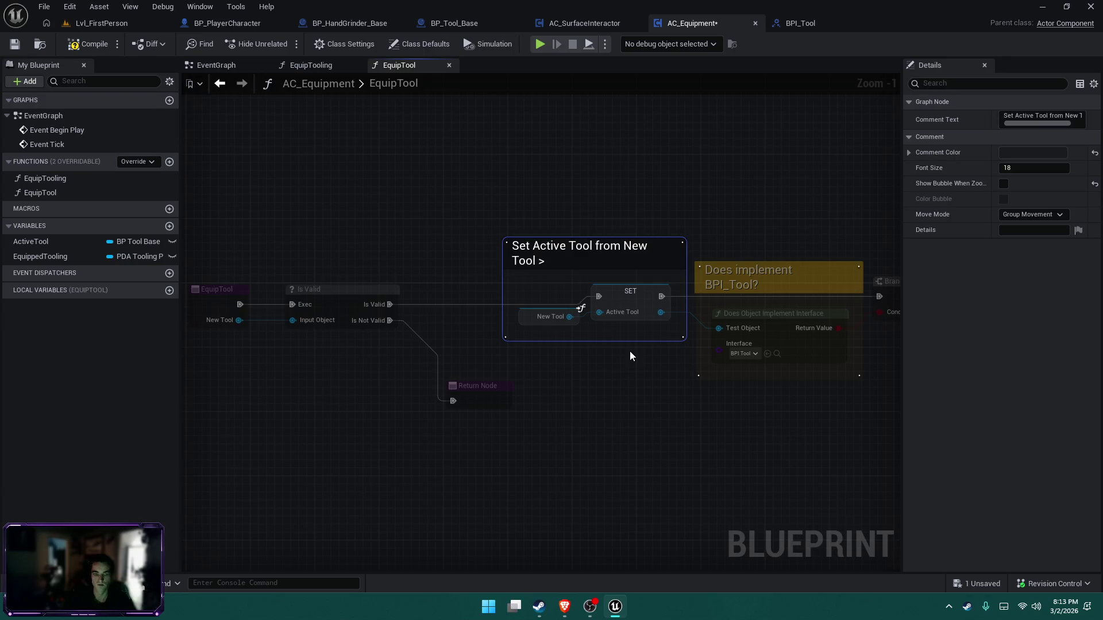
click(689, 368)
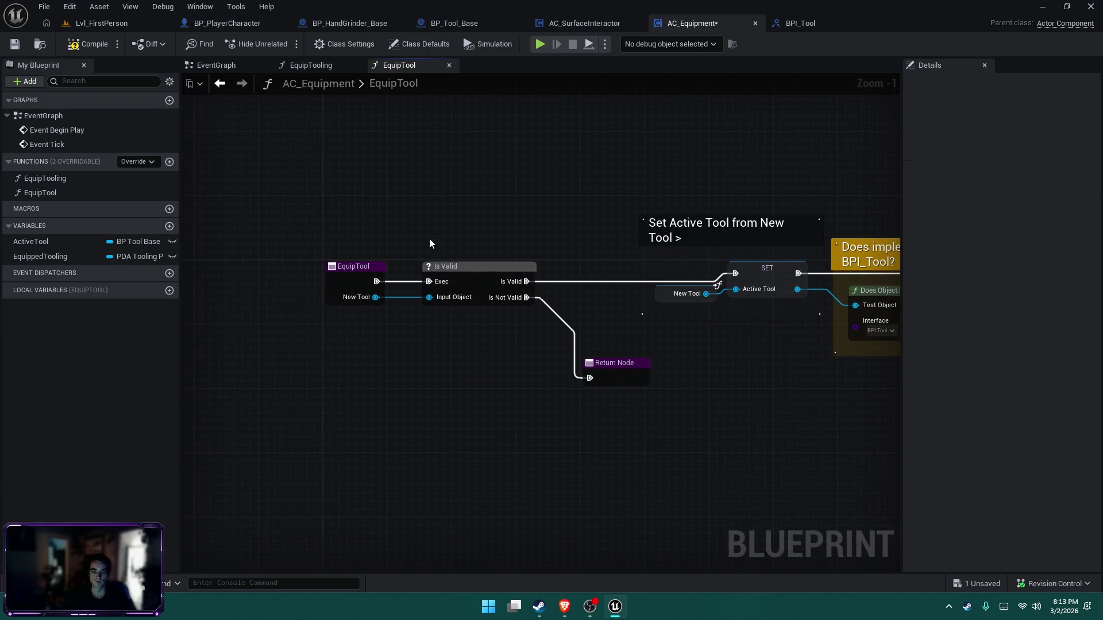
Wrap the Is Valid node in a purple comment titled 'Valid?'
drag(429, 243, 519, 324)
text(cValid?)
key(Return)
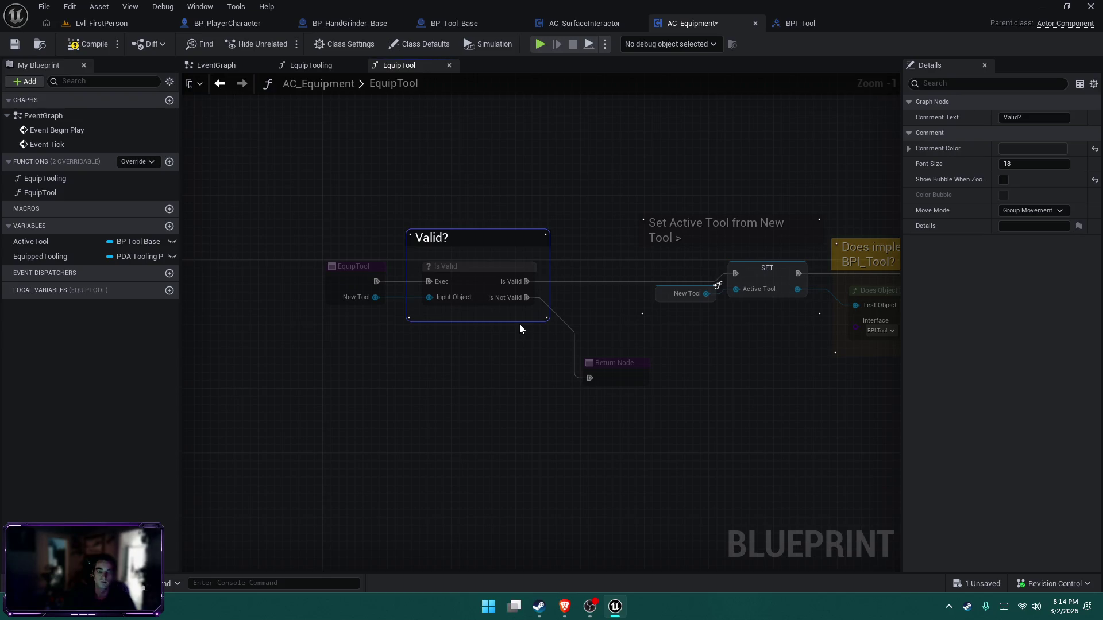
click(545, 251)
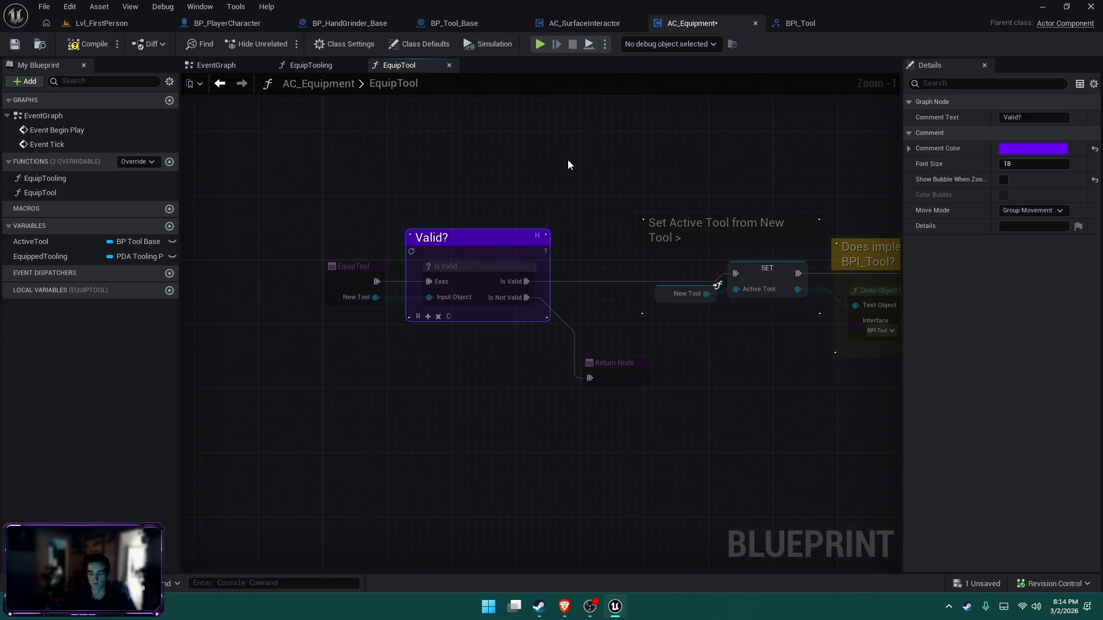
click(569, 164)
drag(798, 463, 714, 426)
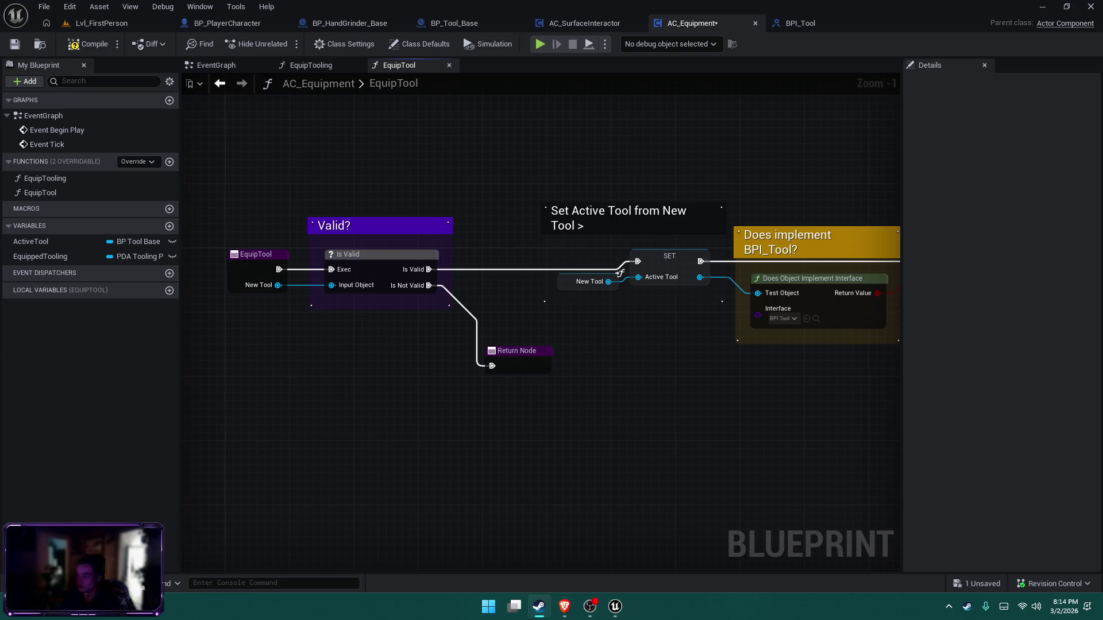
key(alt+Tab)
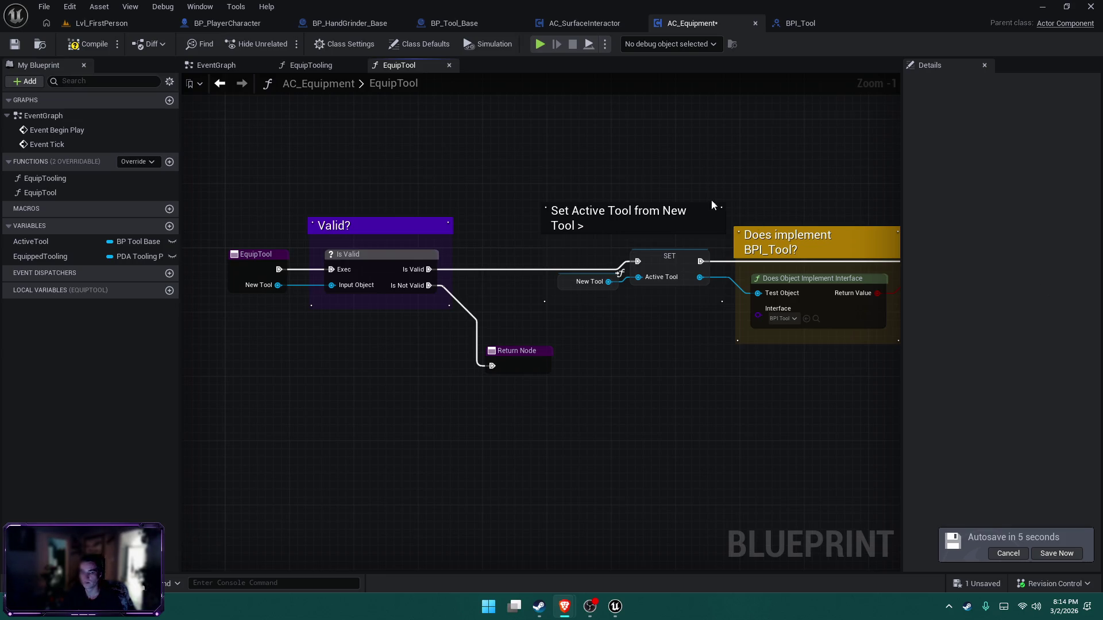
scroll(774, 196, down, 2)
mouse_move(710, 185)
mouse_down()
mouse_move(572, 192)
mouse_move(504, 218)
mouse_move(545, 222)
mouse_move(529, 222)
mouse_up()
scroll(575, 197, down, 1)
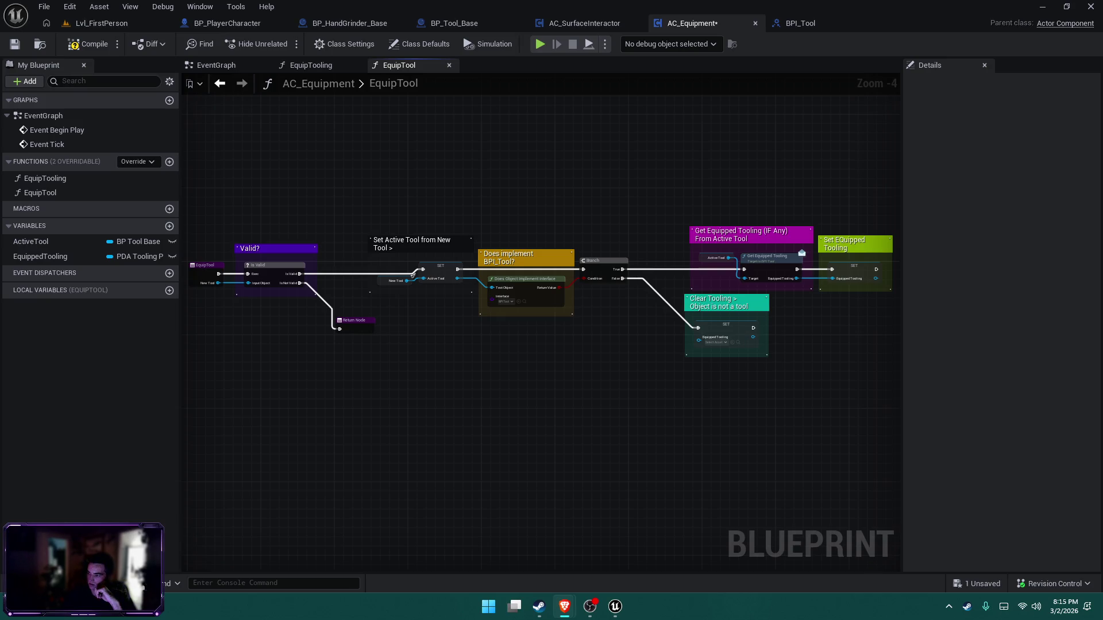
key(alt+Tab)
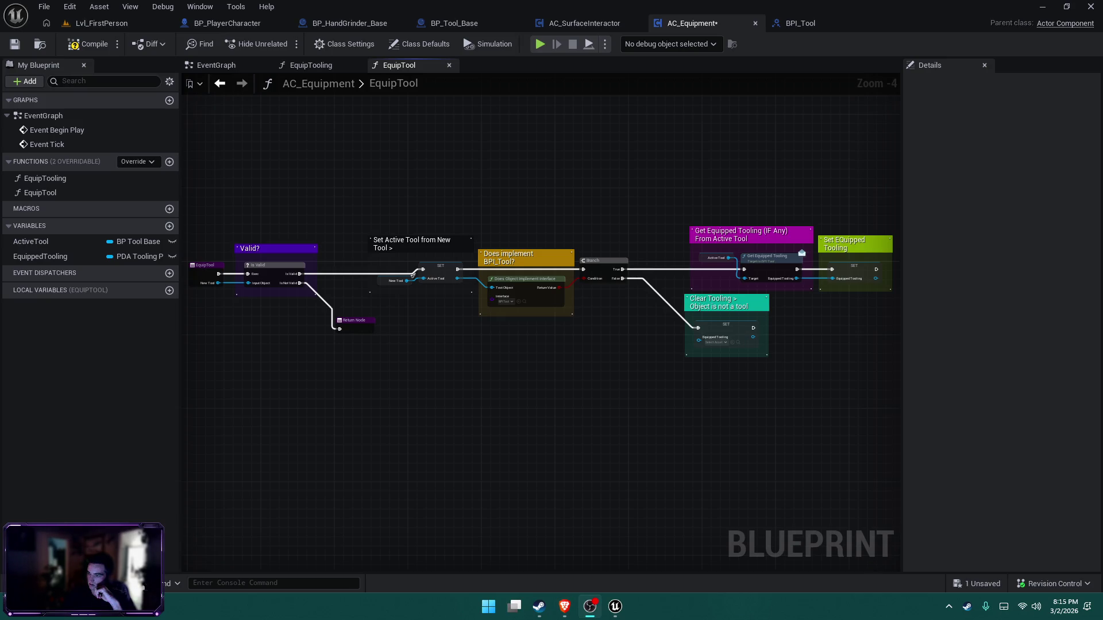
key(alt+Tab)
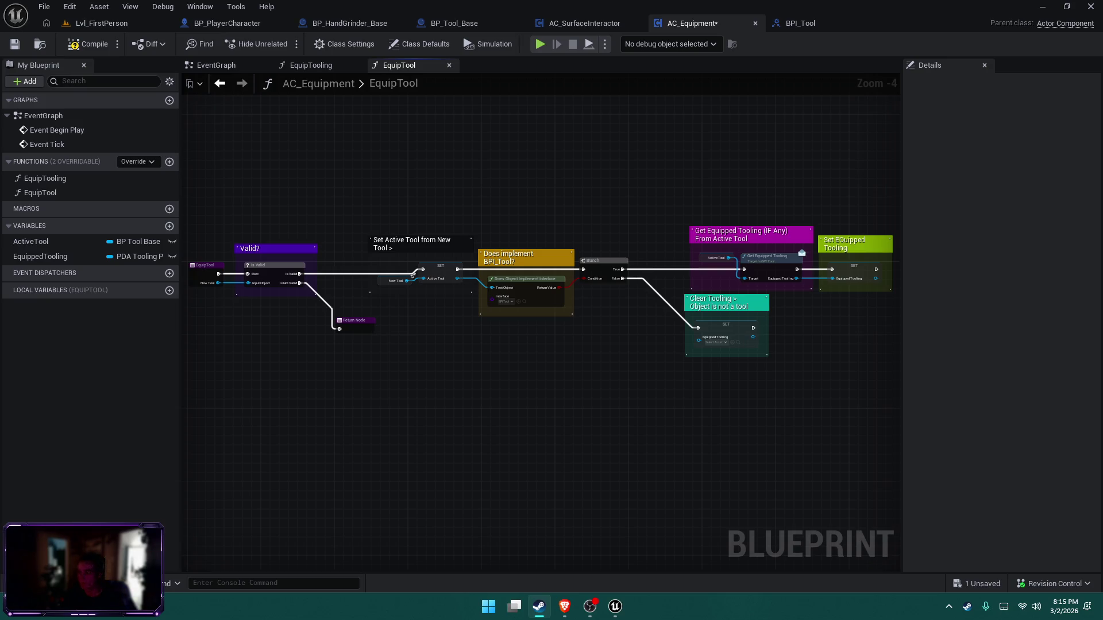
key(alt+Tab)
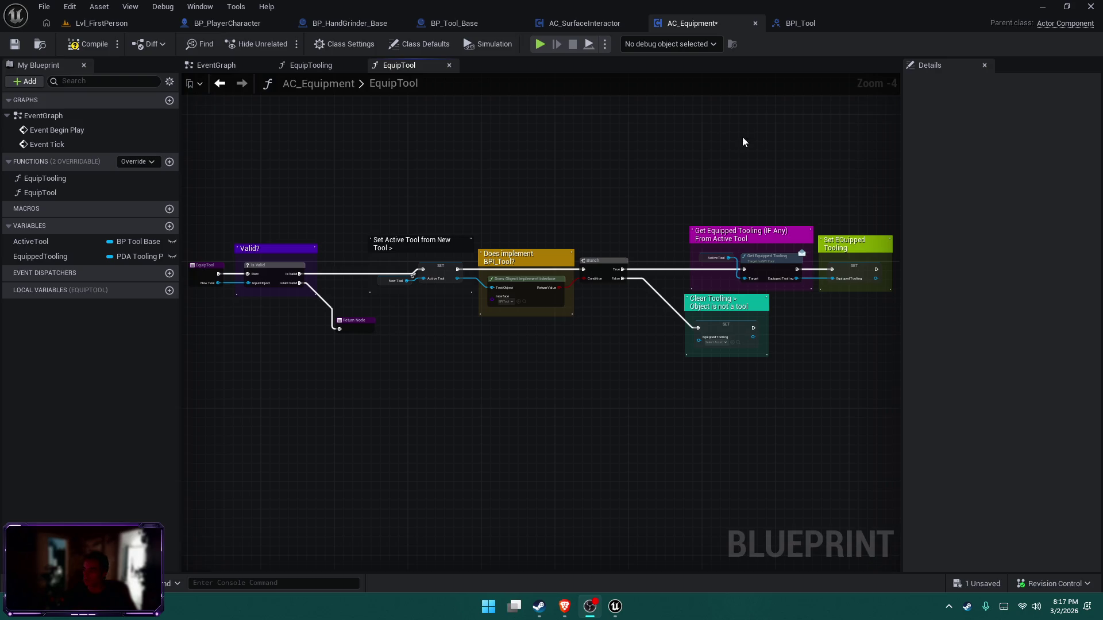
key(ctrl+s)
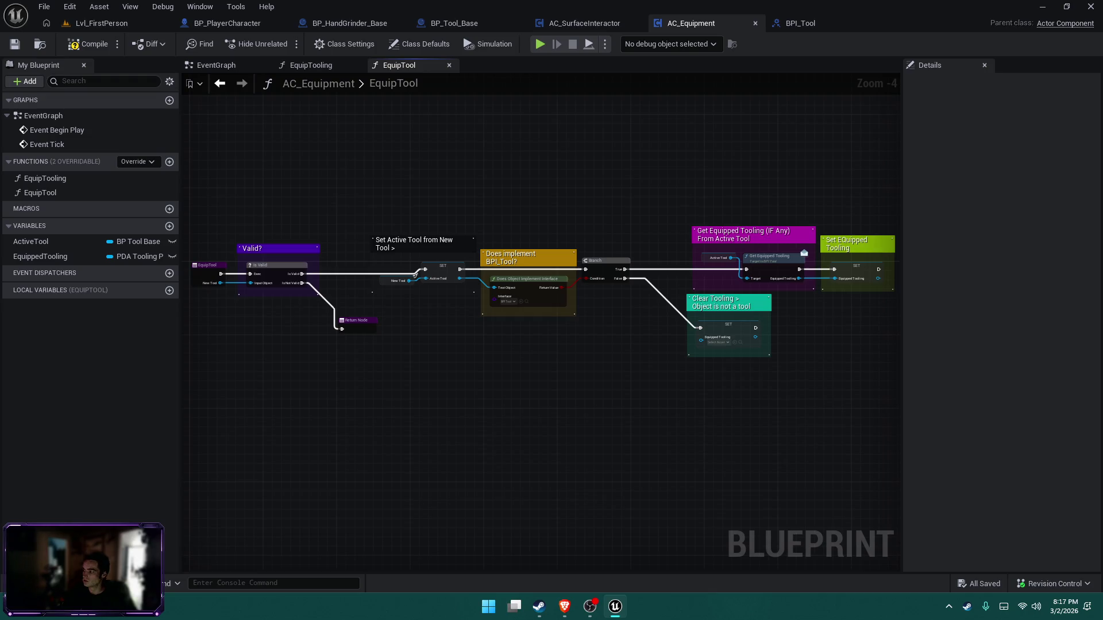
Return to Unreal and recentre the EquipTool graph, then check the browser and recording software
key(alt+Tab)
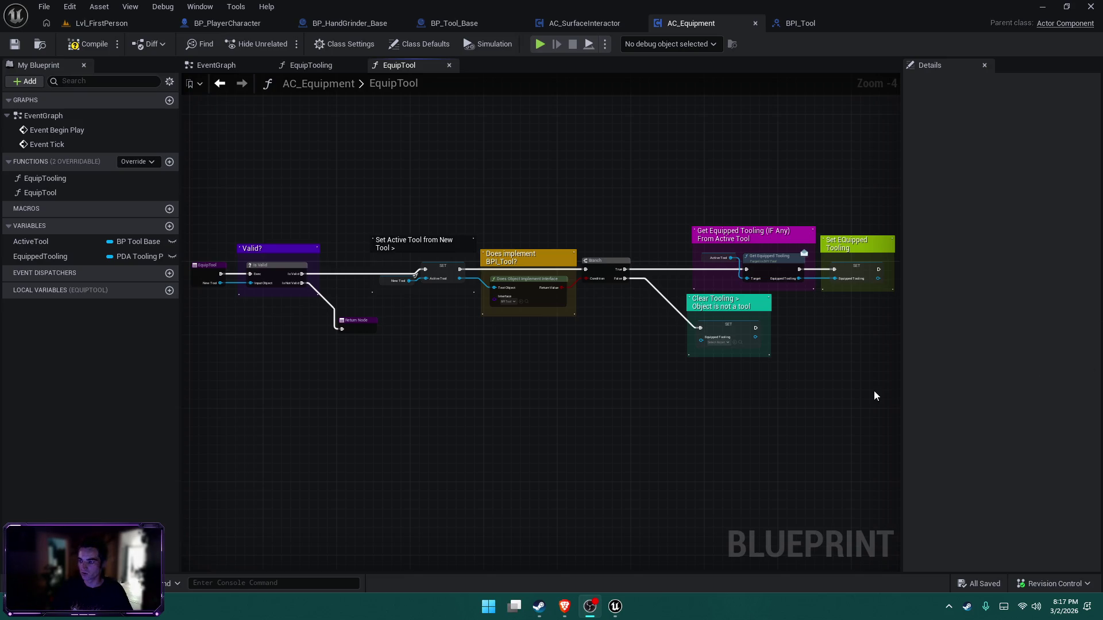
drag(806, 411, 764, 388)
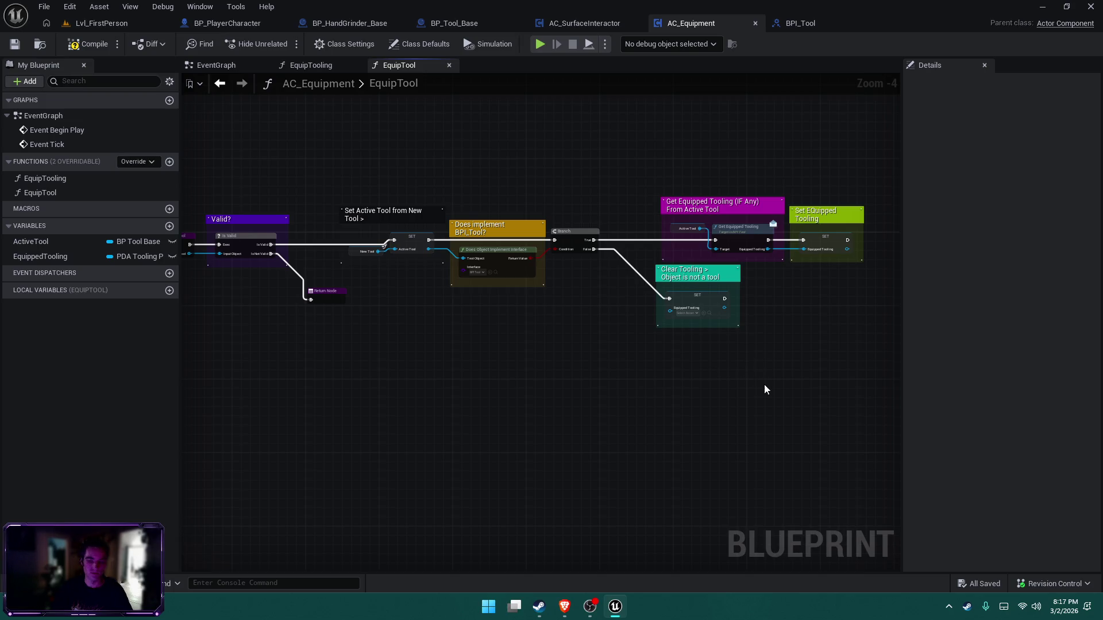
drag(763, 385, 791, 389)
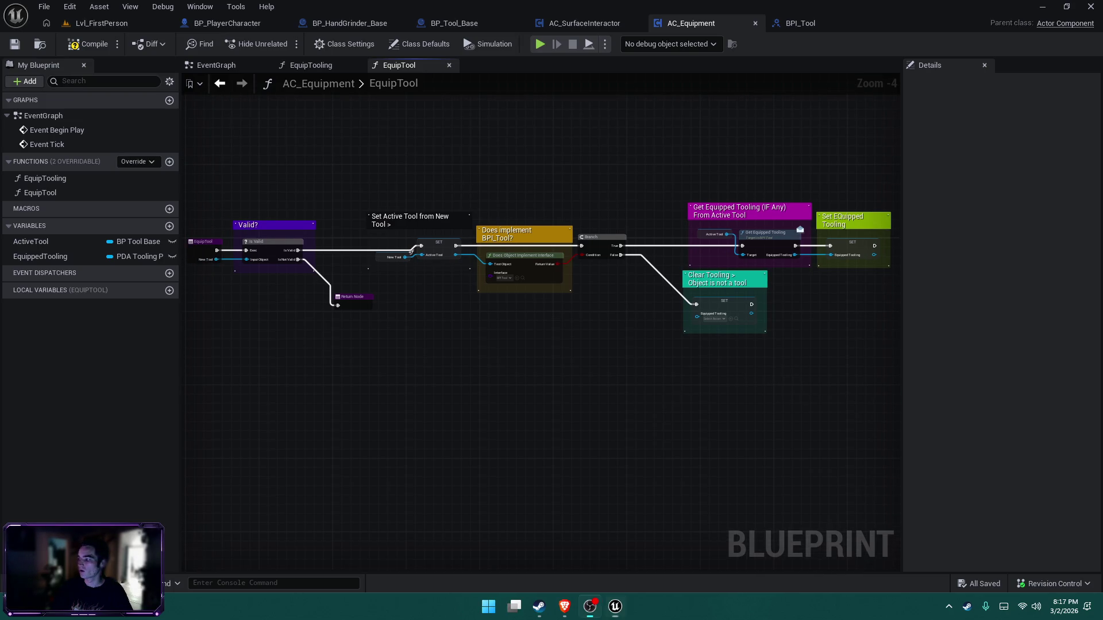
click(564, 607)
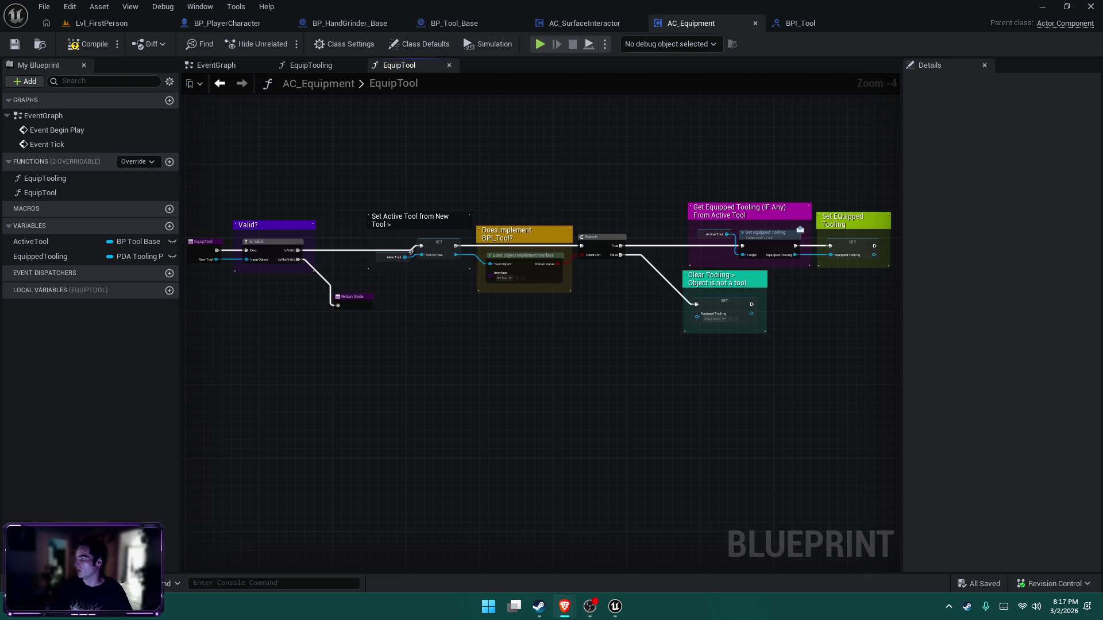
click(590, 606)
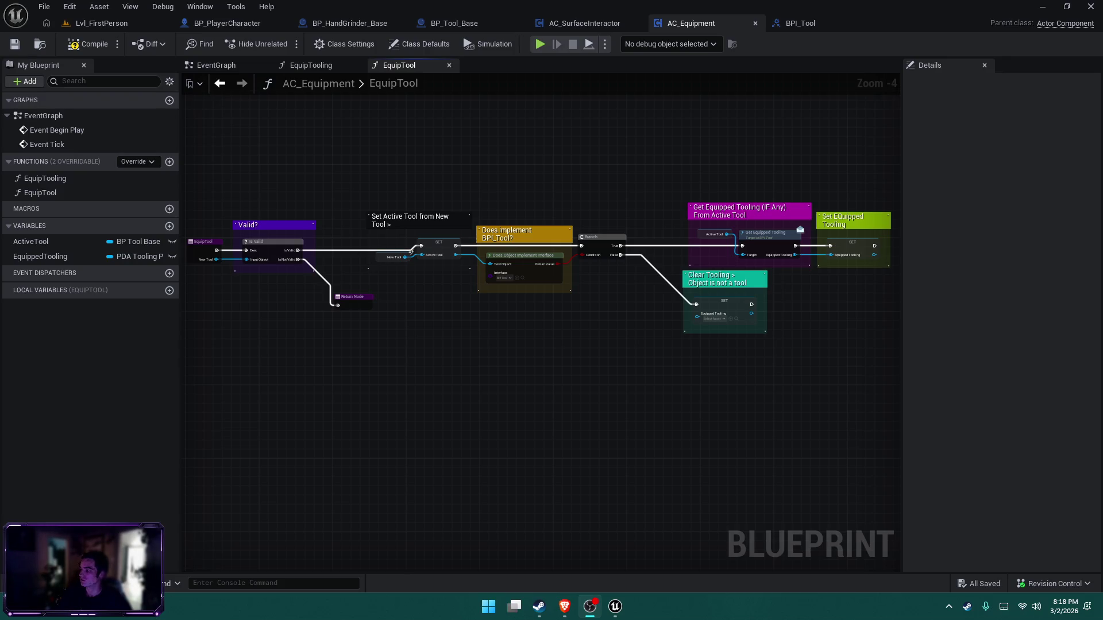
Pan and zoom around the fully commented EquipTool graph to review it
mouse_move(747, 392)
mouse_down()
mouse_move(714, 388)
mouse_move(756, 401)
mouse_up()
scroll(725, 396, down, 1)
scroll(750, 398, up, 1)
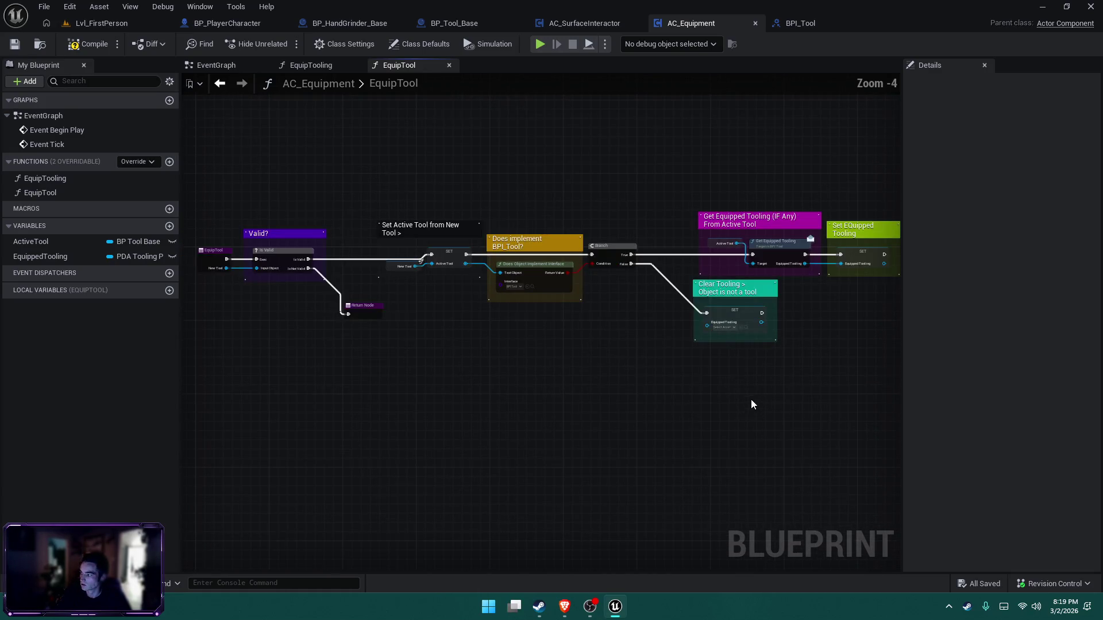
scroll(751, 401, down, 1)
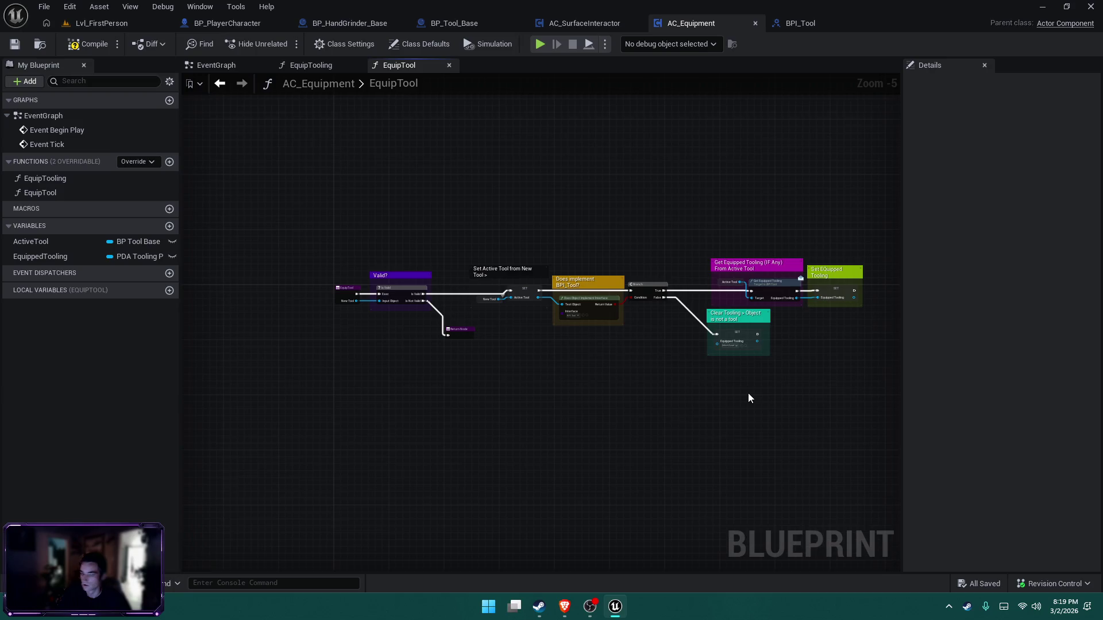
drag(748, 395, 704, 395)
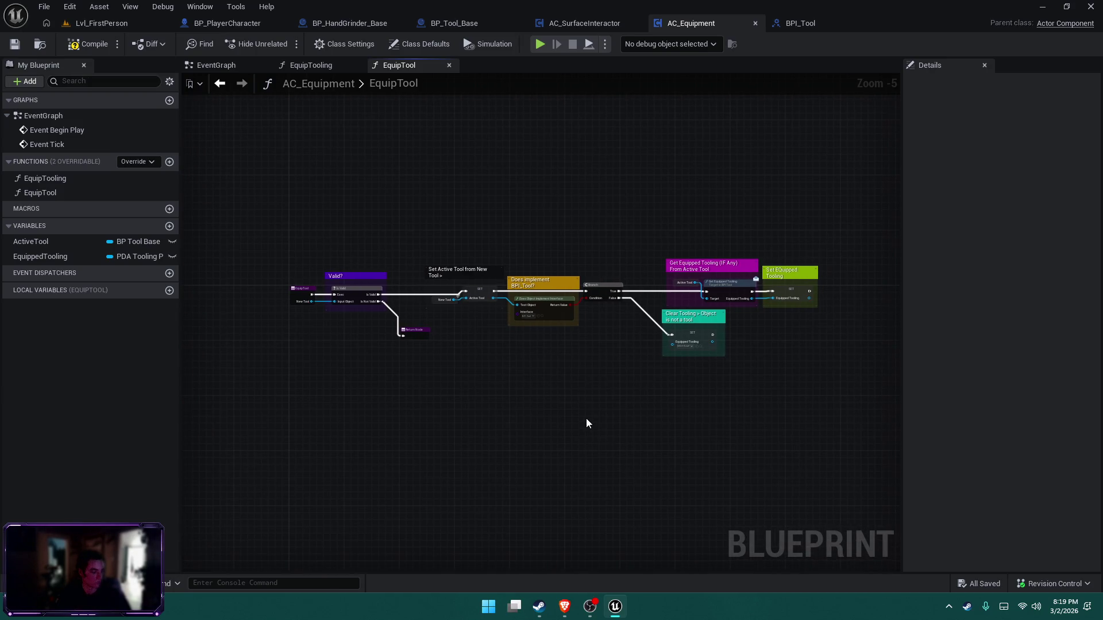
drag(564, 371, 531, 374)
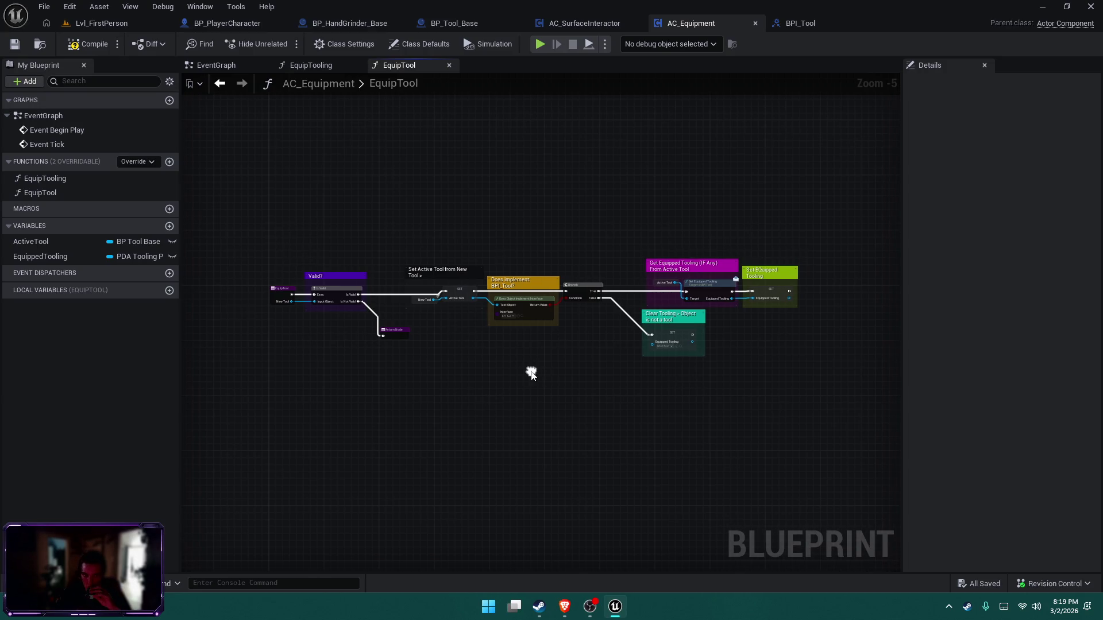
scroll(529, 374, up, 1)
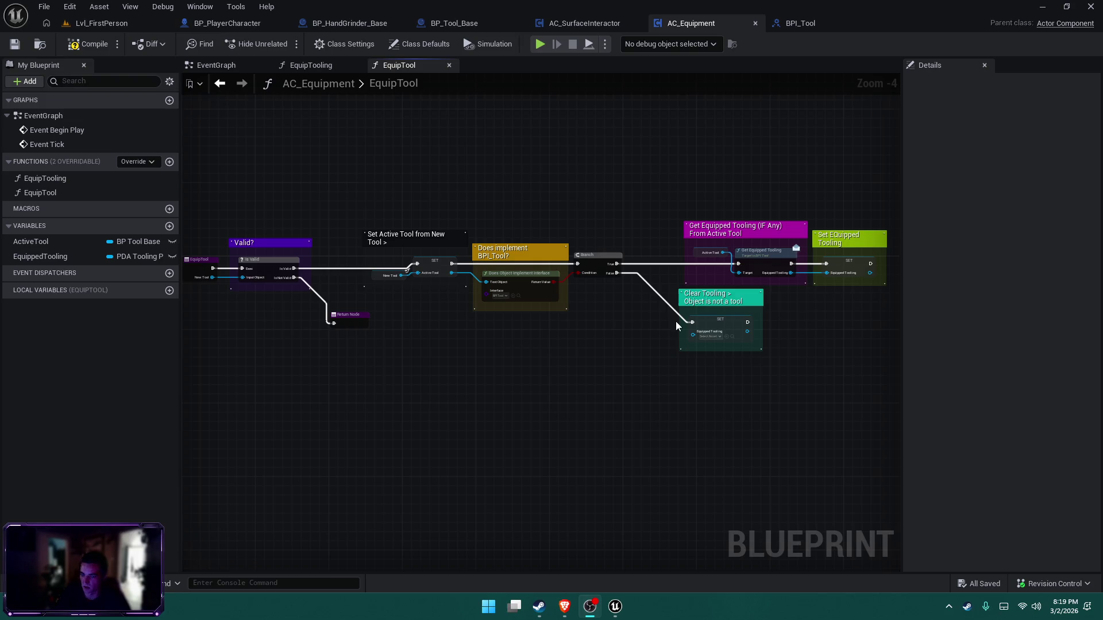
mouse_move(632, 241)
mouse_down()
mouse_move(673, 240)
mouse_move(654, 240)
mouse_up()
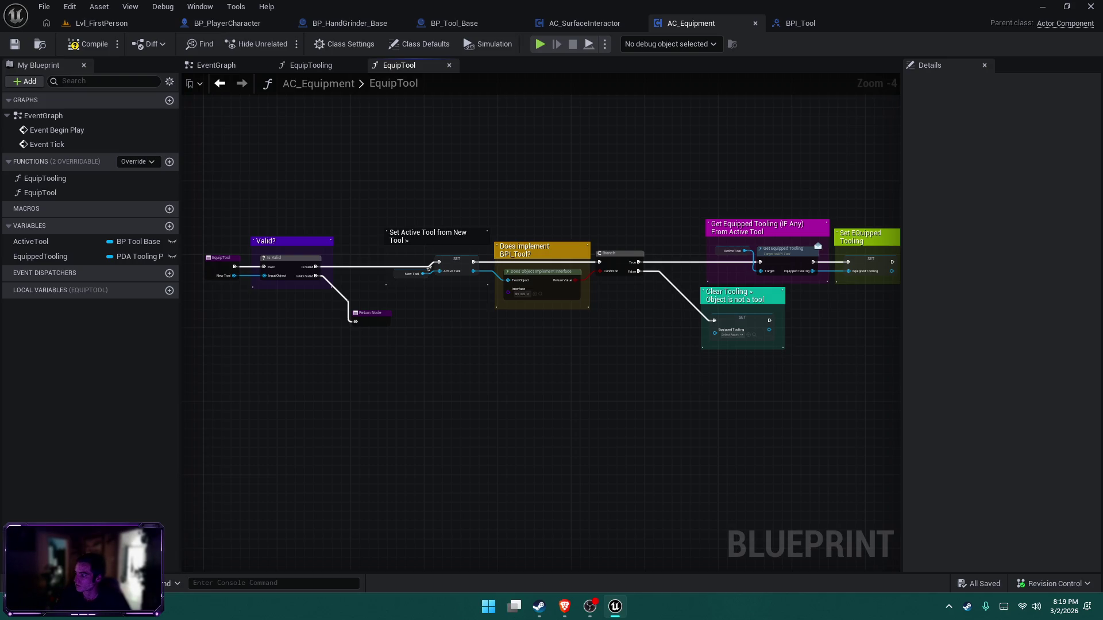
key(alt+Tab)
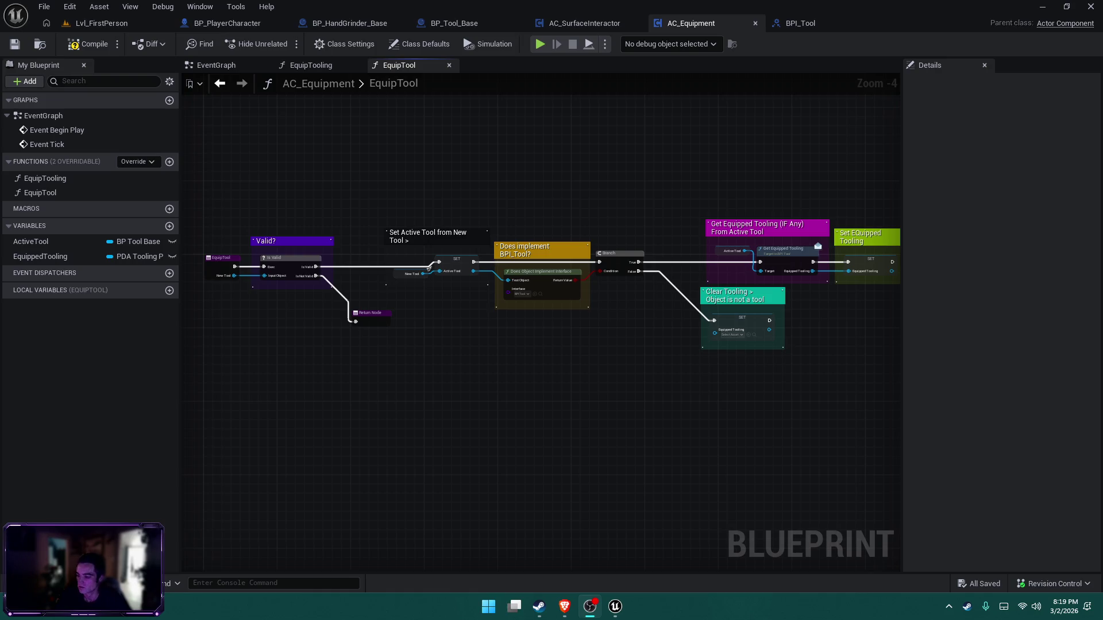
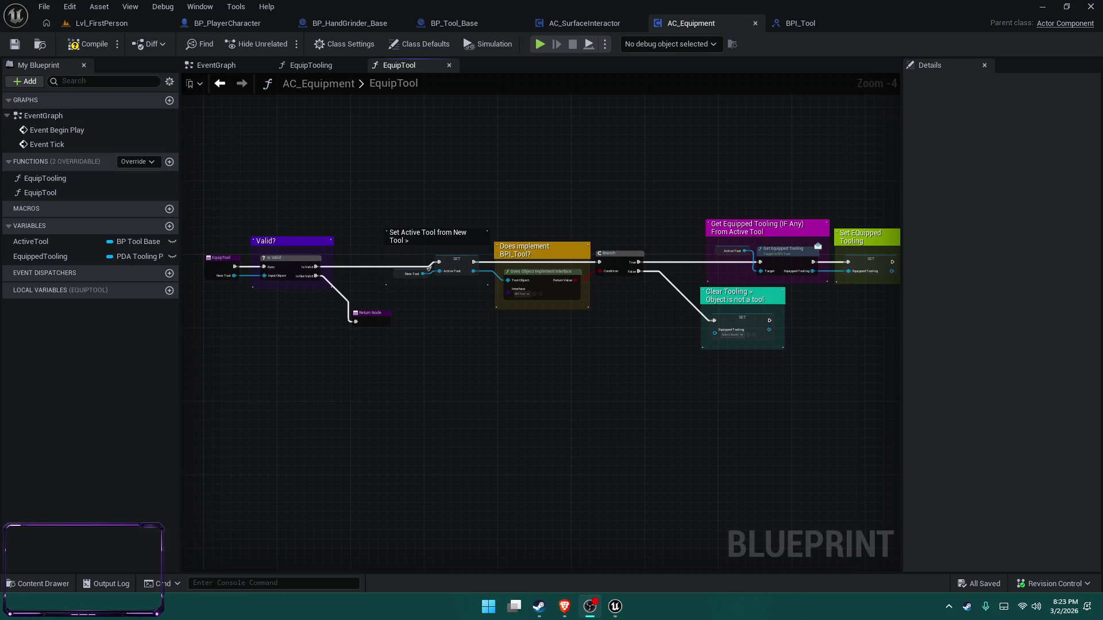
key(alt+Tab)
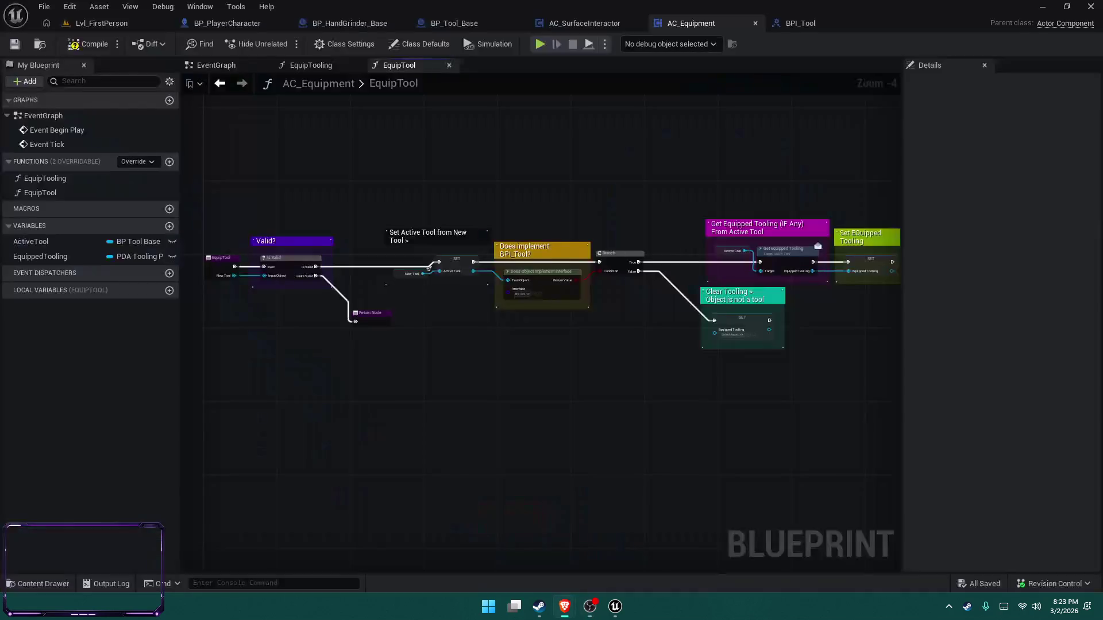